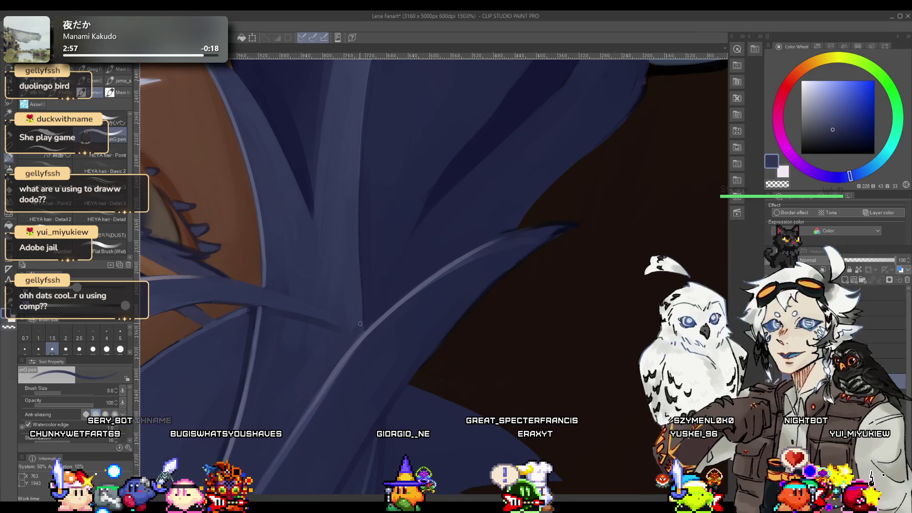
Step: Rotate and zoom out the canvas to frame the whole portrait
{"action": "key", "text": "r"}
{"action": "left_click_drag", "start_coordinate": [379, 285], "coordinate": [363, 232]}
{"action": "scroll", "coordinate": [362, 233], "scroll_direction": "up", "scroll_amount": 5}
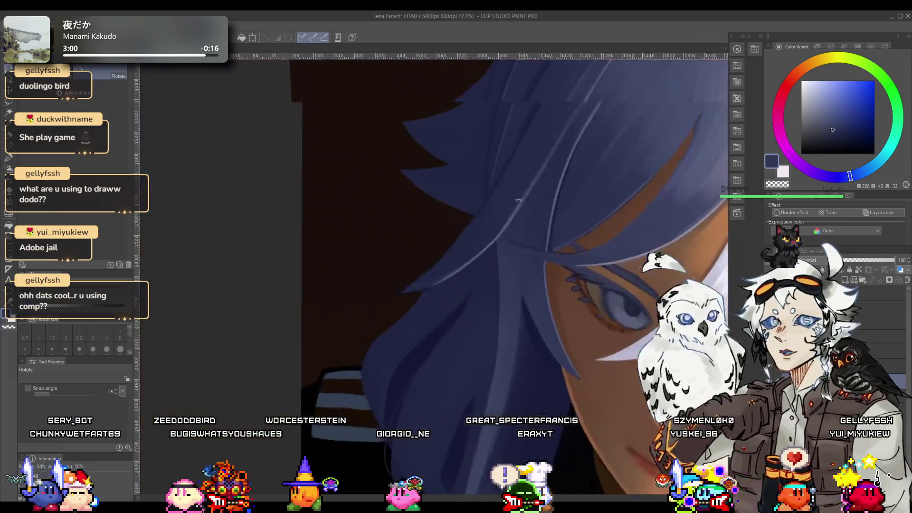
{"action": "key", "text": "p"}
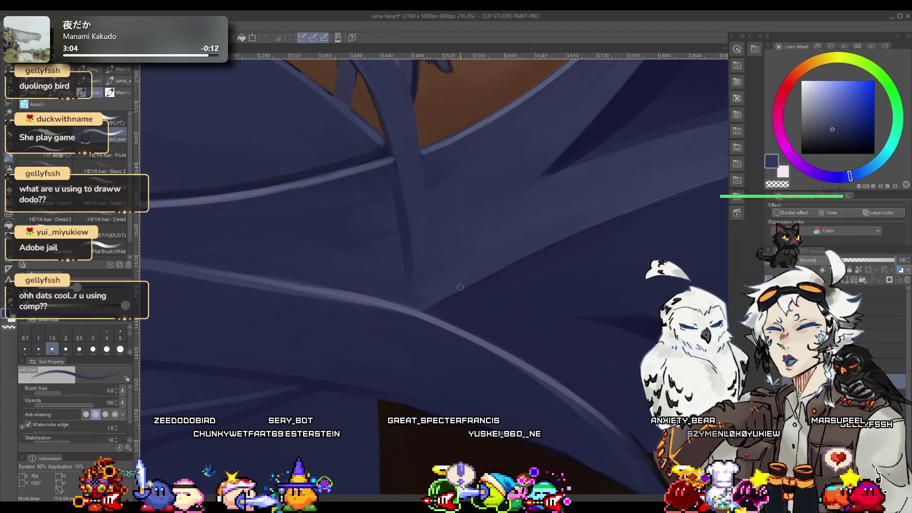
{"action": "key", "text": "ctrl+alt+space"}
{"action": "left_click_drag", "start_coordinate": [446, 286], "coordinate": [419, 284]}
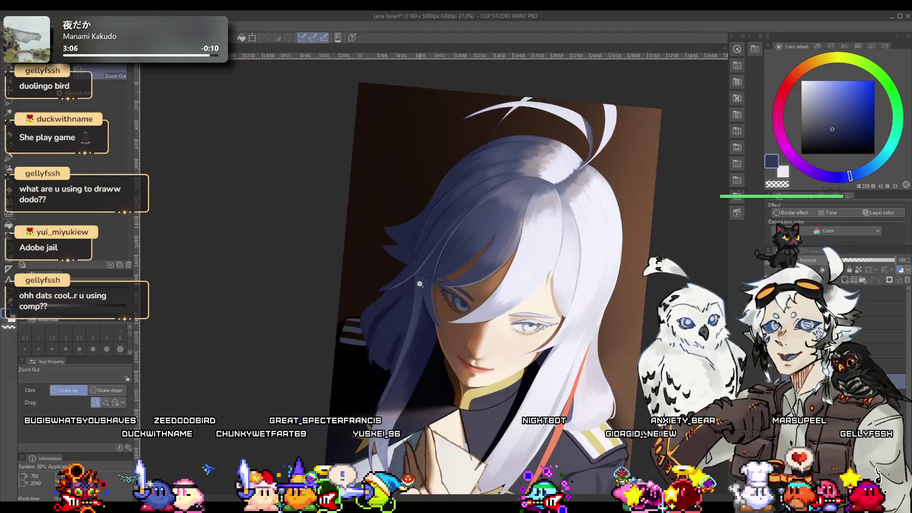
{"action": "scroll", "coordinate": [413, 288], "scroll_direction": "up", "scroll_amount": 3}
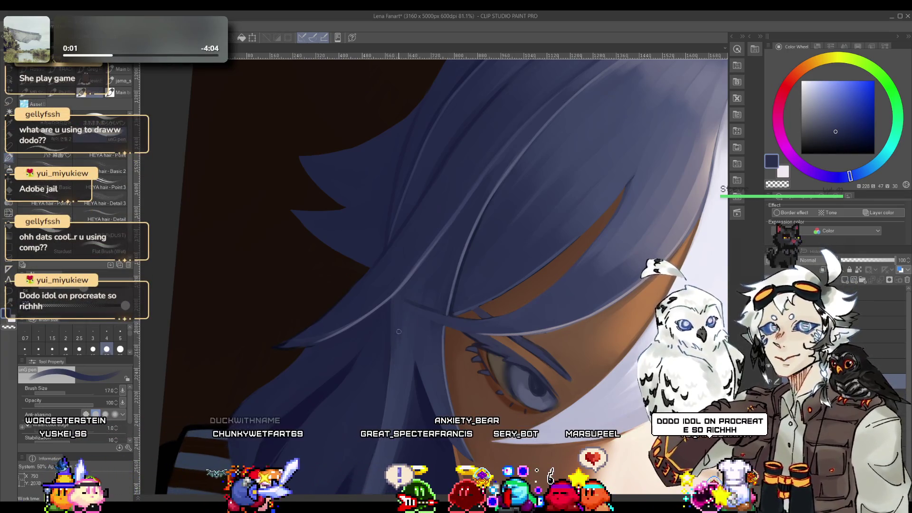
{"action": "mouse_move", "coordinate": [399, 313]}
{"action": "left_mouse_down"}
{"action": "mouse_move", "coordinate": [406, 303]}
{"action": "mouse_move", "coordinate": [433, 328]}
{"action": "mouse_move", "coordinate": [437, 321]}
{"action": "mouse_move", "coordinate": [376, 263]}
{"action": "left_mouse_up"}
Step: Sample near-white and light blue-grey tones from the chest area
{"action": "left_click", "coordinate": [438, 319], "text": "alt"}
{"action": "left_click", "coordinate": [328, 293], "text": "alt"}
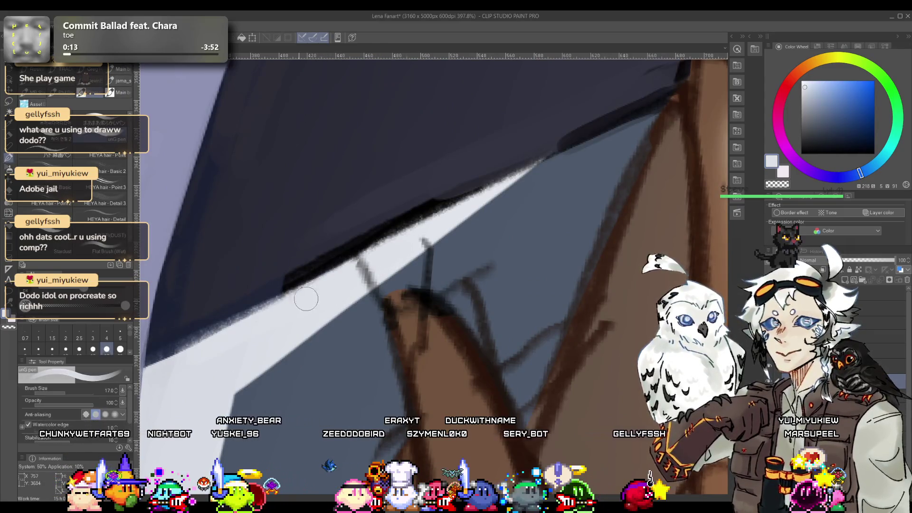
{"action": "key", "text": "alt+space"}
{"action": "left_click_drag", "start_coordinate": [295, 313], "coordinate": [390, 298]}
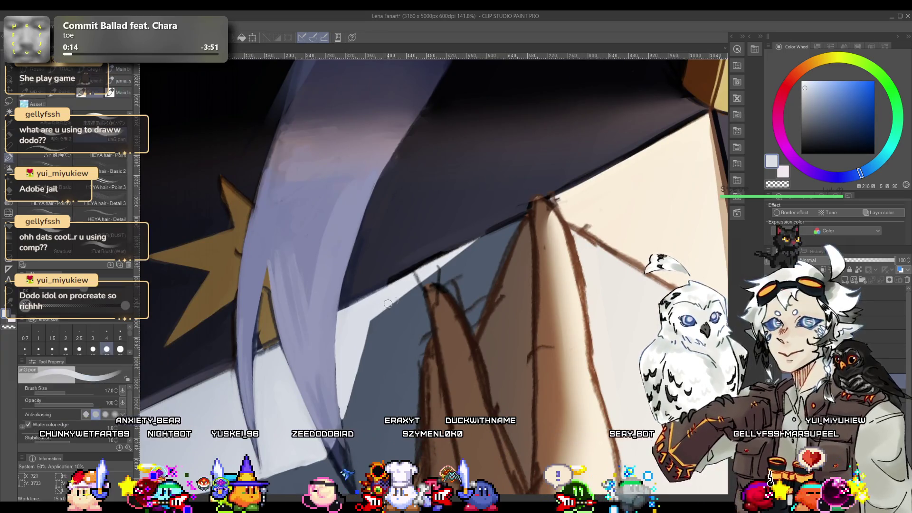
{"action": "left_click", "coordinate": [361, 308], "text": "alt"}
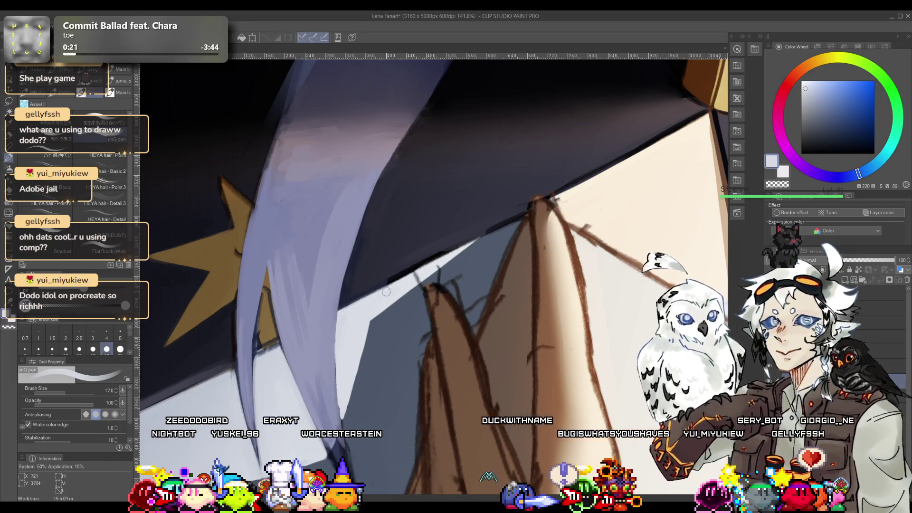
{"action": "left_click_drag", "start_coordinate": [391, 288], "coordinate": [389, 306]}
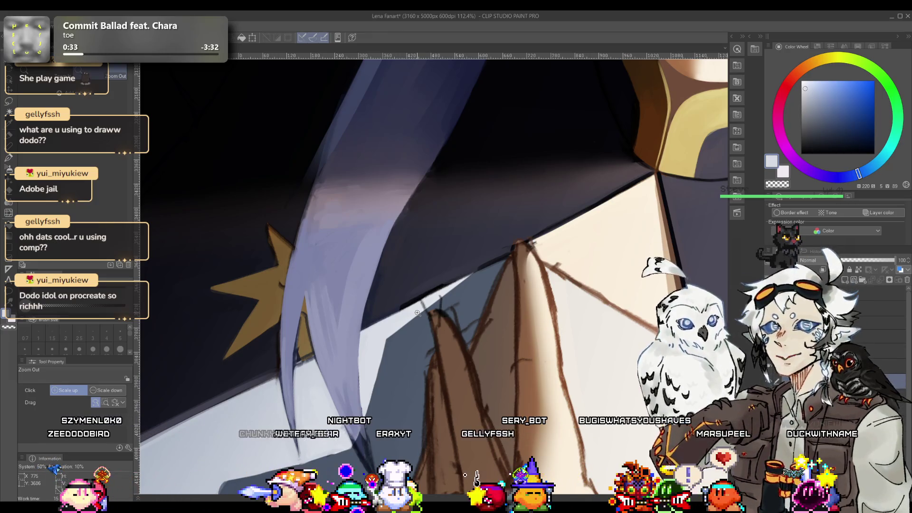
{"action": "scroll", "coordinate": [417, 313], "scroll_direction": "up", "scroll_amount": 3}
Step: Eyedrop near-black from the uniform and draw a straight size-8 dark line along its edge
{"action": "key", "text": "p"}
{"action": "left_click", "coordinate": [418, 280], "text": "alt"}
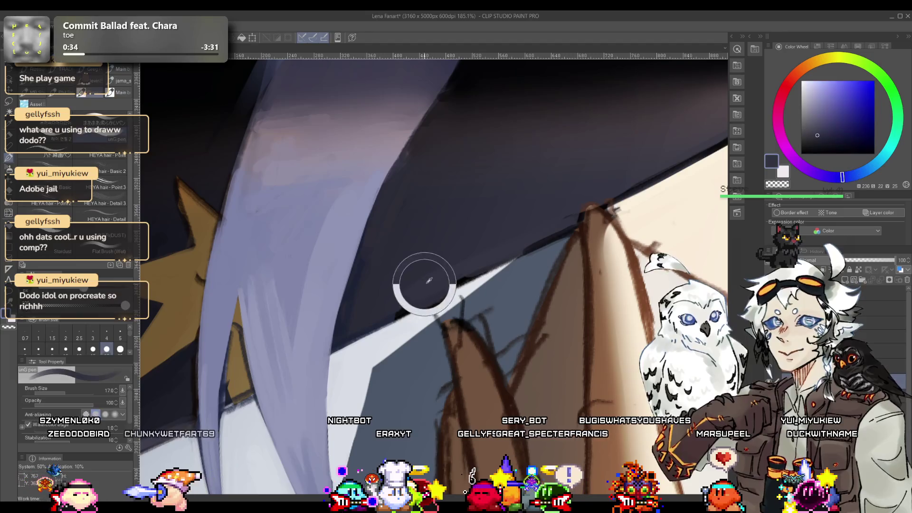
{"action": "left_click", "coordinate": [539, 244], "text": "alt"}
{"action": "left_click", "coordinate": [550, 238], "text": "alt"}
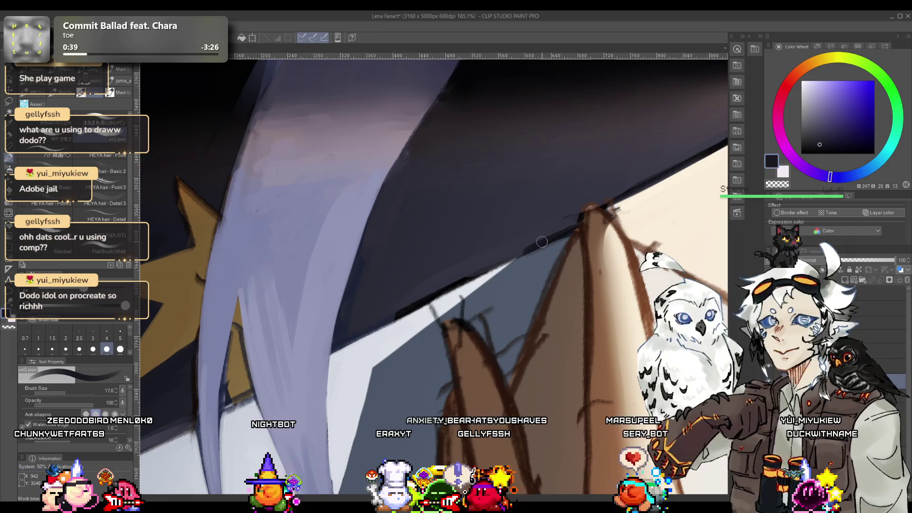
{"action": "key", "text": "bracketleft"}
{"action": "key", "text": "bracketleft"}
{"action": "key", "text": "bracketleft"}
{"action": "left_click_drag", "start_coordinate": [403, 314], "coordinate": [570, 230]}
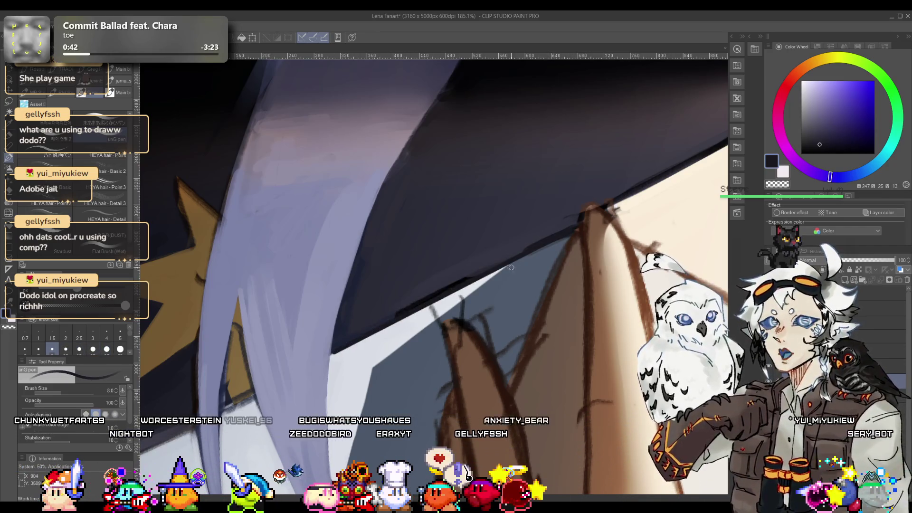
Step: Sample blue-grey and navy tones around the new edge and zoom out to check it
{"action": "left_click", "coordinate": [475, 268], "text": "alt"}
{"action": "left_click_drag", "start_coordinate": [478, 266], "coordinate": [470, 278]}
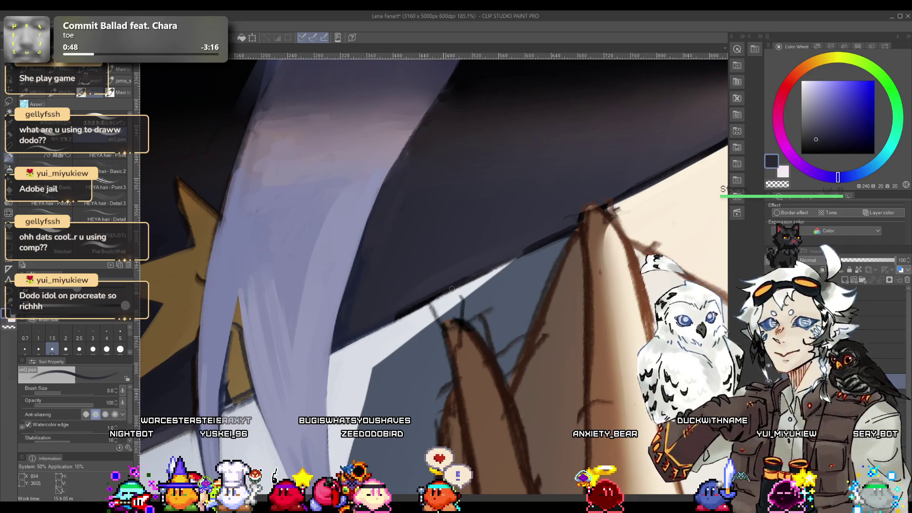
{"action": "left_click", "coordinate": [429, 296], "text": "alt"}
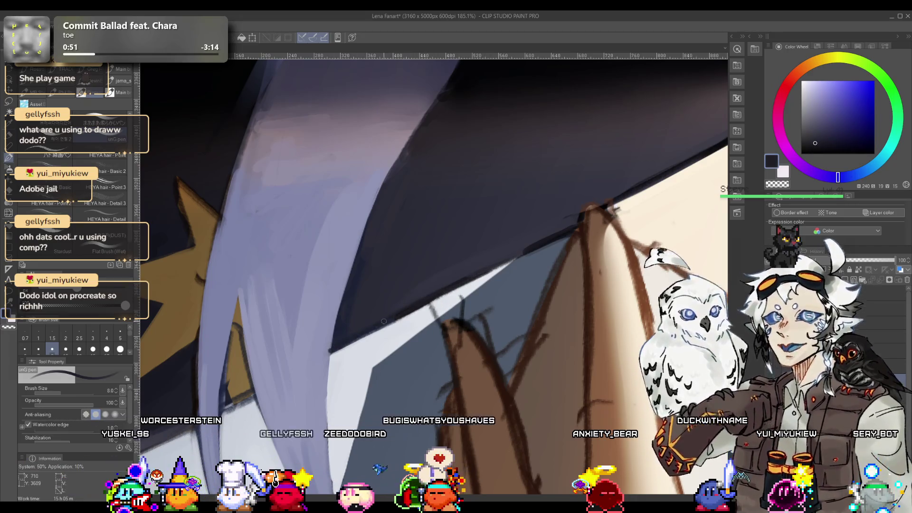
{"action": "left_click", "coordinate": [400, 320], "text": "alt"}
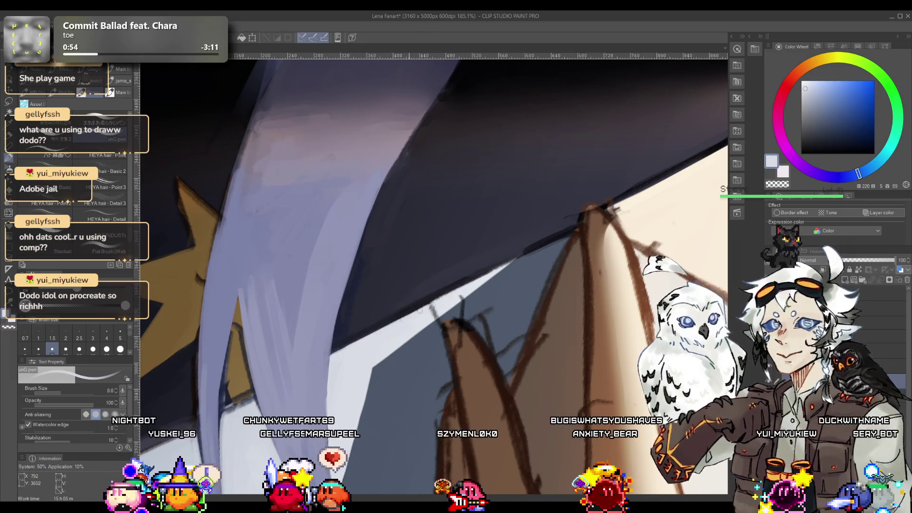
{"action": "left_click", "coordinate": [341, 347], "text": "alt"}
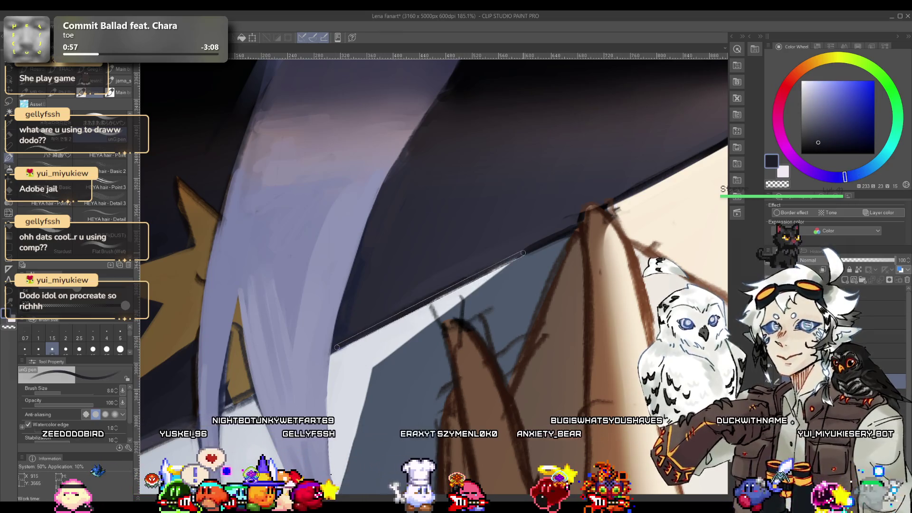
{"action": "mouse_move", "coordinate": [418, 304]}
{"action": "left_mouse_down"}
{"action": "mouse_move", "coordinate": [395, 302]}
{"action": "mouse_move", "coordinate": [488, 262]}
{"action": "left_mouse_up"}
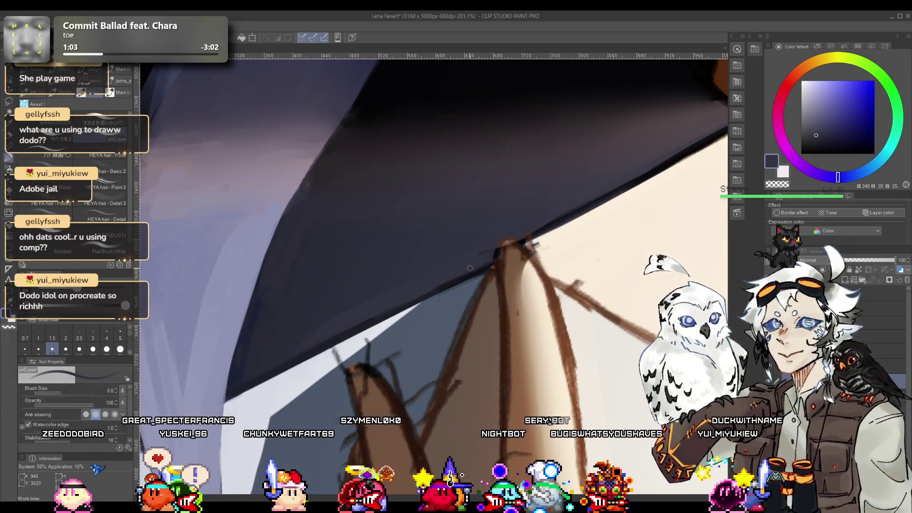
{"action": "mouse_move", "coordinate": [445, 274]}
{"action": "left_mouse_down"}
{"action": "mouse_move", "coordinate": [404, 277]}
{"action": "mouse_move", "coordinate": [414, 278]}
{"action": "left_mouse_up"}
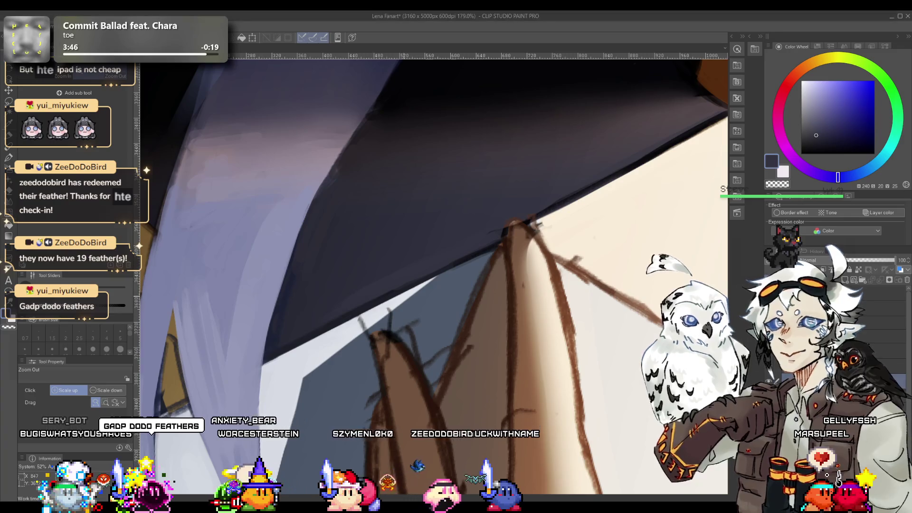
Step: Zoom and rotate the canvas onto the hair strand and enlarge the brush
{"action": "scroll", "coordinate": [390, 318], "scroll_direction": "down", "scroll_amount": 5}
{"action": "scroll", "coordinate": [390, 318], "scroll_direction": "down", "scroll_amount": 4}
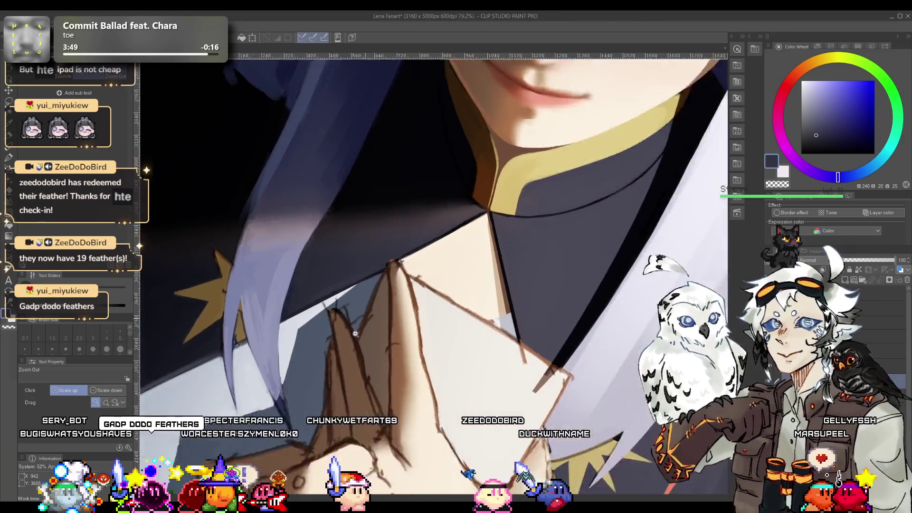
{"action": "scroll", "coordinate": [375, 323], "scroll_direction": "up", "scroll_amount": 3}
{"action": "scroll", "coordinate": [366, 327], "scroll_direction": "down", "scroll_amount": 2}
{"action": "scroll", "coordinate": [366, 326], "scroll_direction": "up", "scroll_amount": 3}
{"action": "mouse_move", "coordinate": [366, 327]}
{"action": "left_mouse_down"}
{"action": "mouse_move", "coordinate": [486, 316]}
{"action": "mouse_move", "coordinate": [419, 273]}
{"action": "left_mouse_up"}
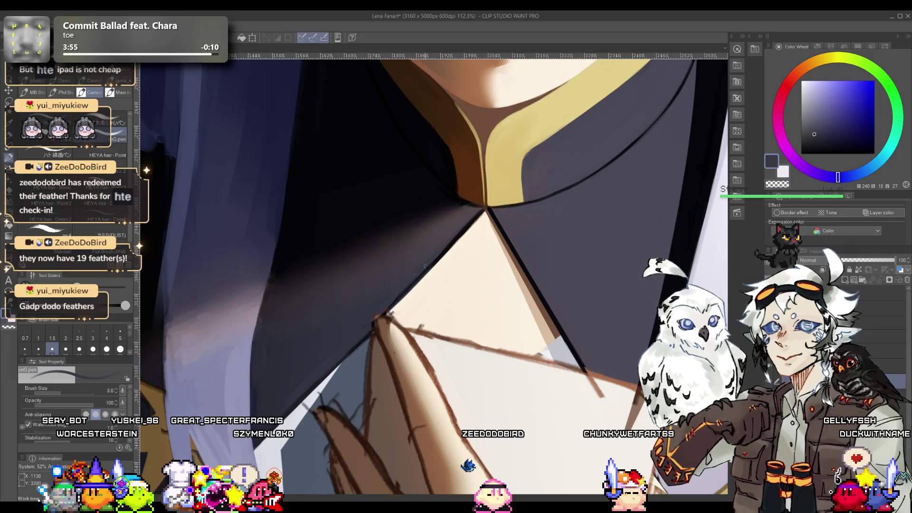
{"action": "scroll", "coordinate": [347, 346], "scroll_direction": "down", "scroll_amount": 3}
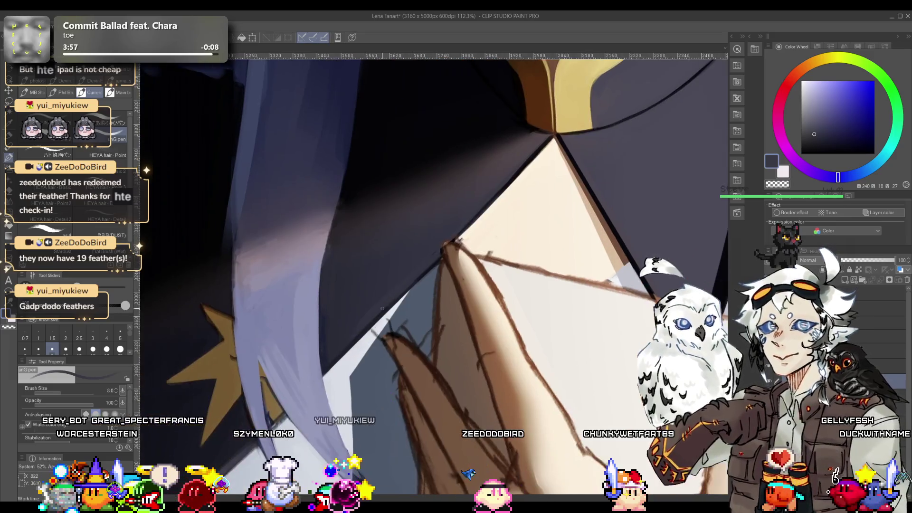
{"action": "scroll", "coordinate": [392, 257], "scroll_direction": "up", "scroll_amount": 2}
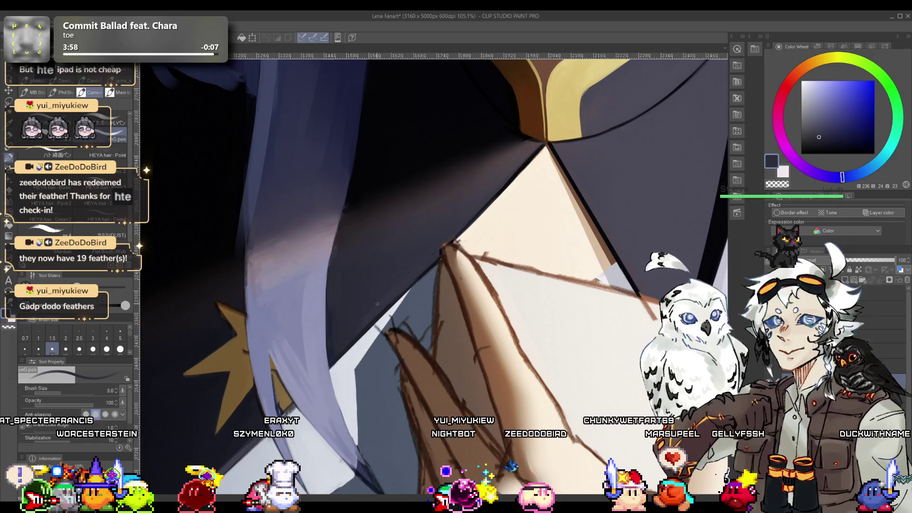
{"action": "key", "text": "bracketright"}
{"action": "key", "text": "bracketright"}
{"action": "key", "text": "bracketright"}
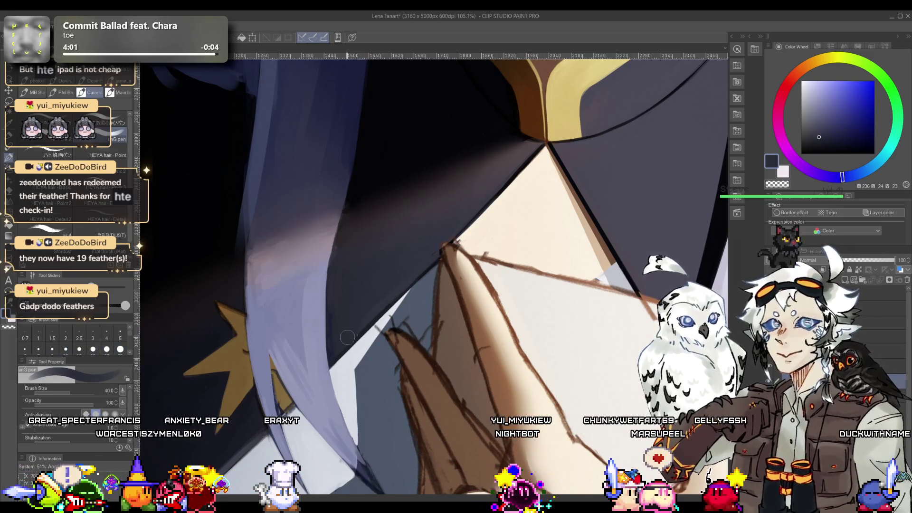
Step: Eyedrop light blue-grey from the hair and paint a short highlight along the strand's edge
{"action": "left_click", "coordinate": [429, 249], "text": "alt"}
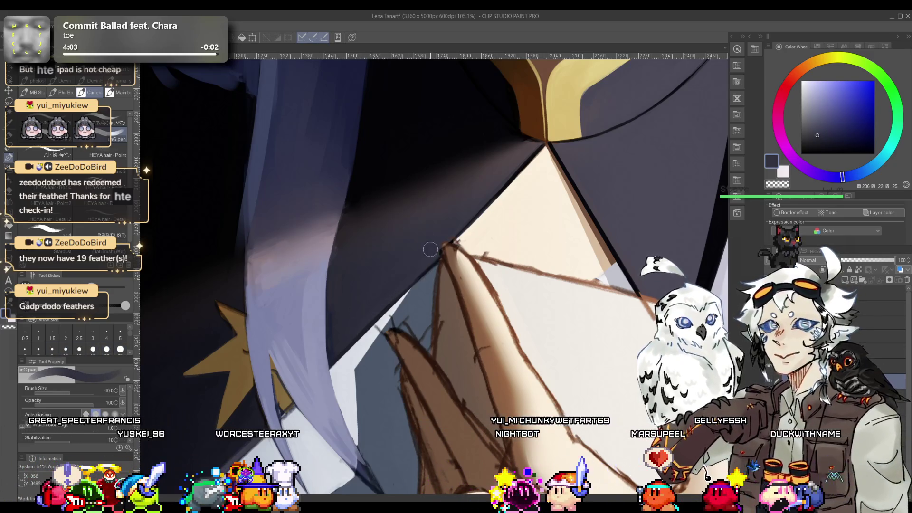
{"action": "left_click", "coordinate": [344, 292], "text": "alt"}
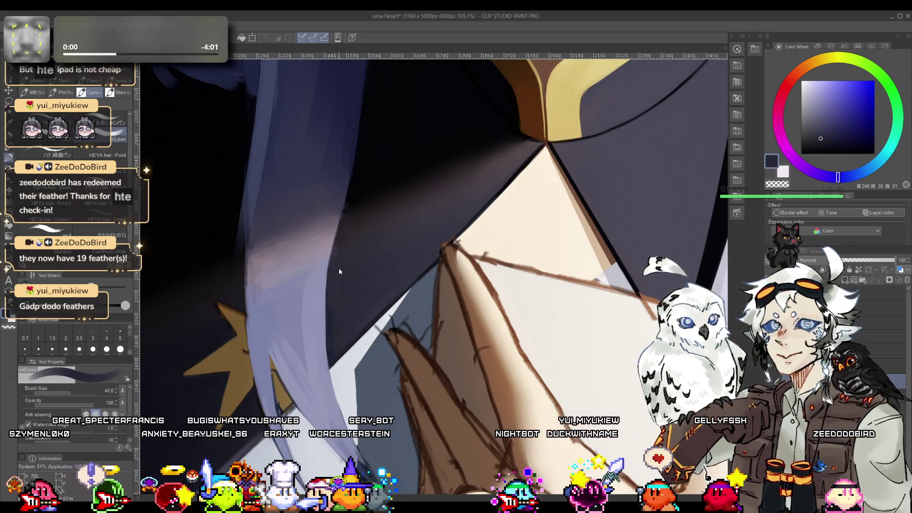
{"action": "left_click", "coordinate": [309, 282], "text": "alt"}
{"action": "left_click_drag", "start_coordinate": [324, 229], "coordinate": [324, 259]}
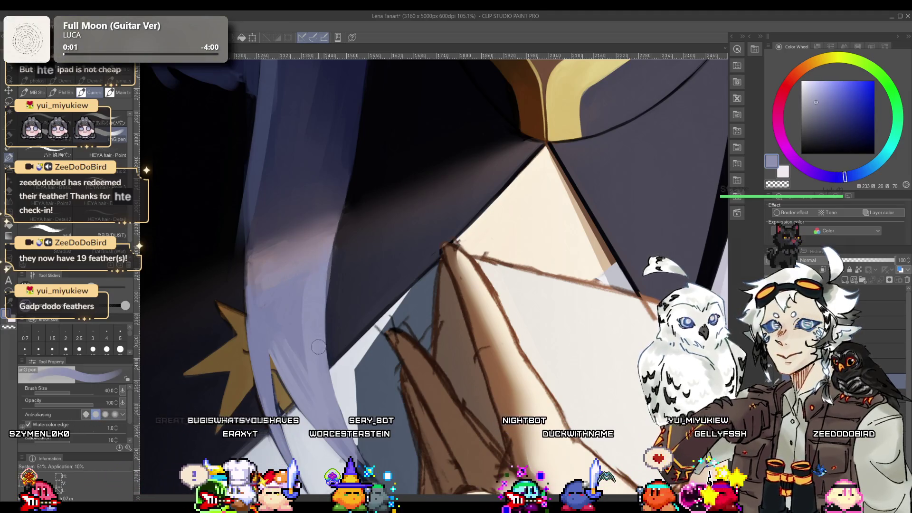
{"action": "left_click", "coordinate": [326, 246], "text": "alt"}
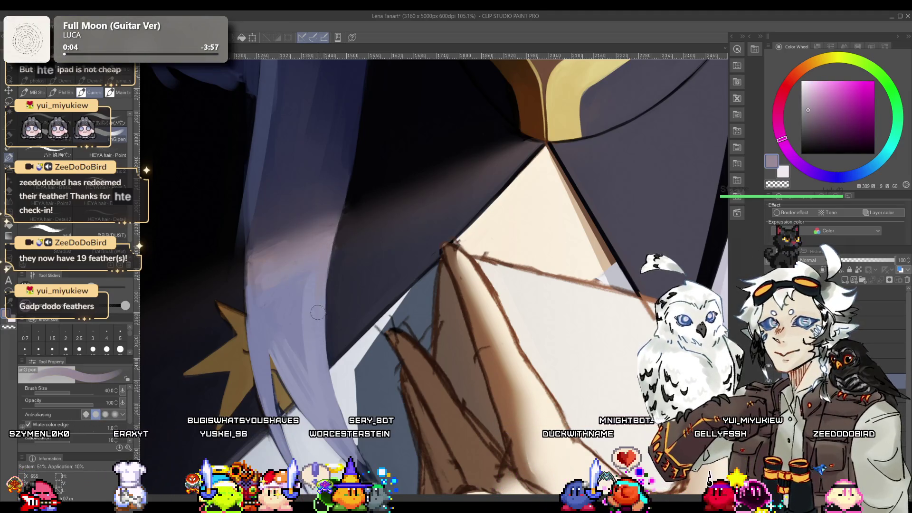
{"action": "left_click", "coordinate": [320, 269], "text": "alt"}
{"action": "scroll", "coordinate": [319, 284], "scroll_direction": "down", "scroll_amount": 5}
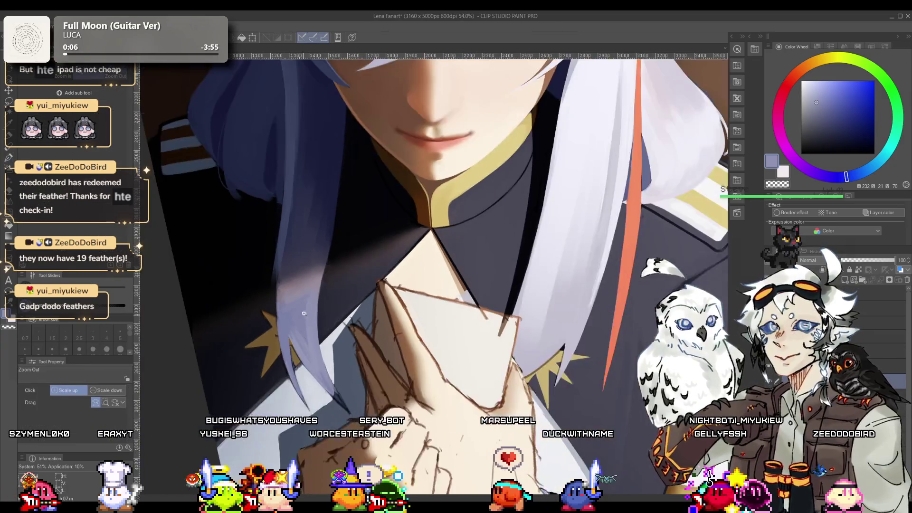
Step: Eyedrop the collar star's brown and the uniform's dark navy to repaint the star area
{"action": "scroll", "coordinate": [313, 290], "scroll_direction": "up", "scroll_amount": 3}
{"action": "left_click", "coordinate": [309, 293], "text": "alt"}
{"action": "left_click", "coordinate": [308, 304], "text": "alt"}
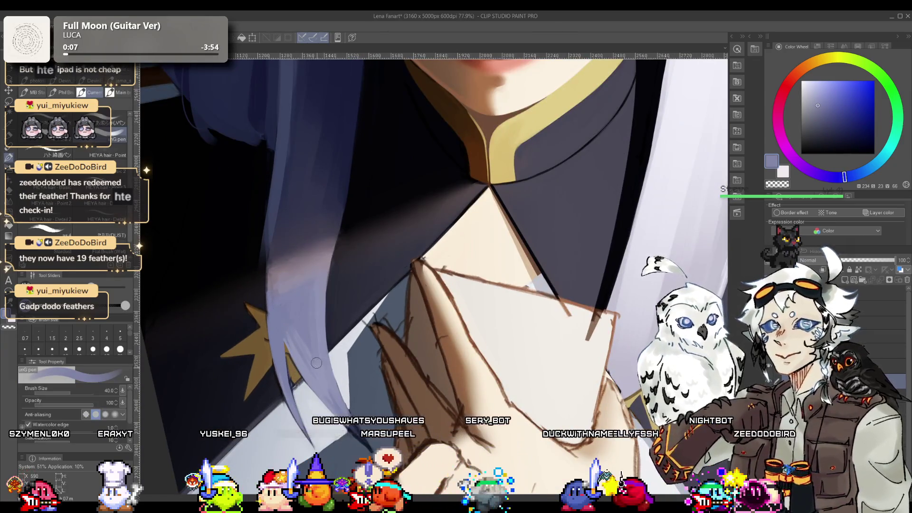
{"action": "scroll", "coordinate": [307, 304], "scroll_direction": "down", "scroll_amount": 4}
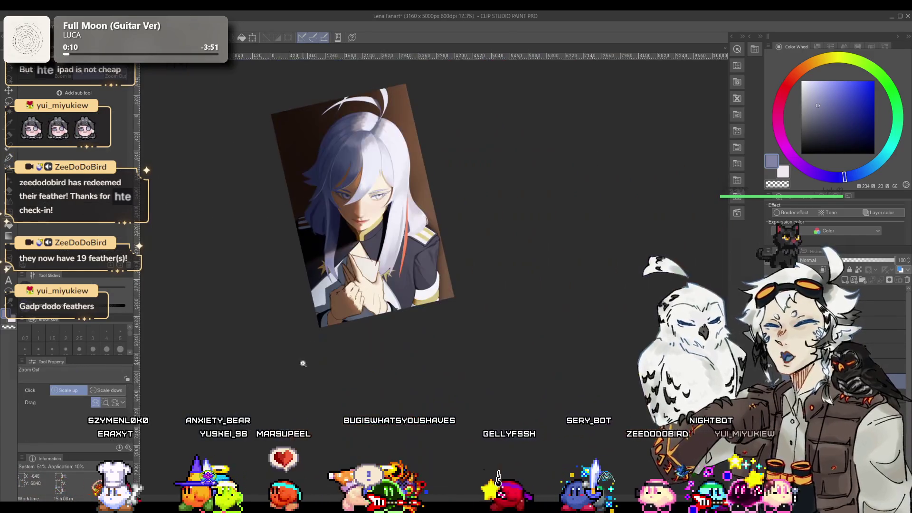
{"action": "scroll", "coordinate": [358, 284], "scroll_direction": "up", "scroll_amount": 6}
{"action": "key", "text": "p"}
{"action": "left_click", "coordinate": [378, 330], "text": "alt"}
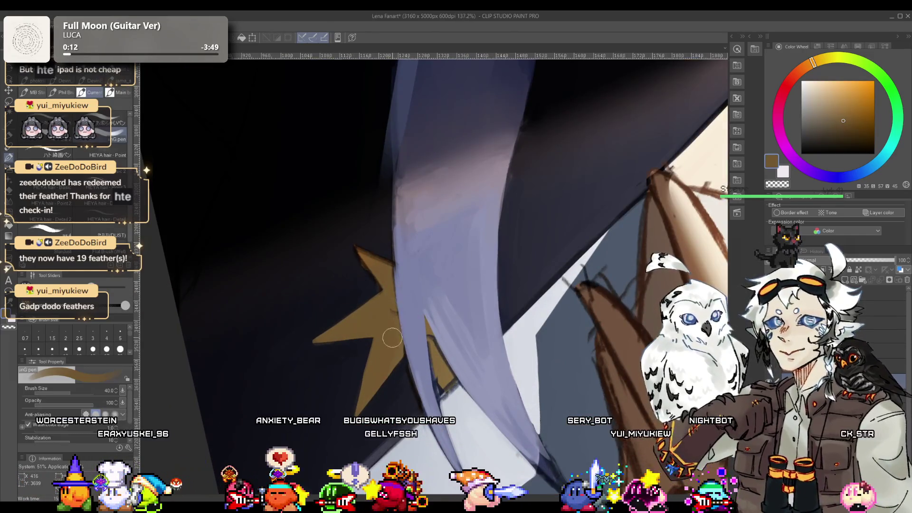
{"action": "left_click", "coordinate": [356, 269], "text": "alt"}
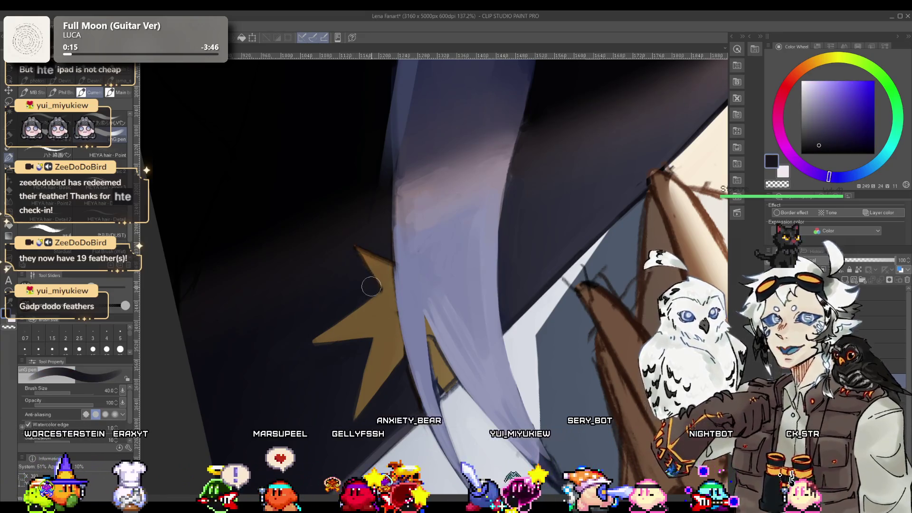
{"action": "left_click", "coordinate": [374, 306], "text": "alt"}
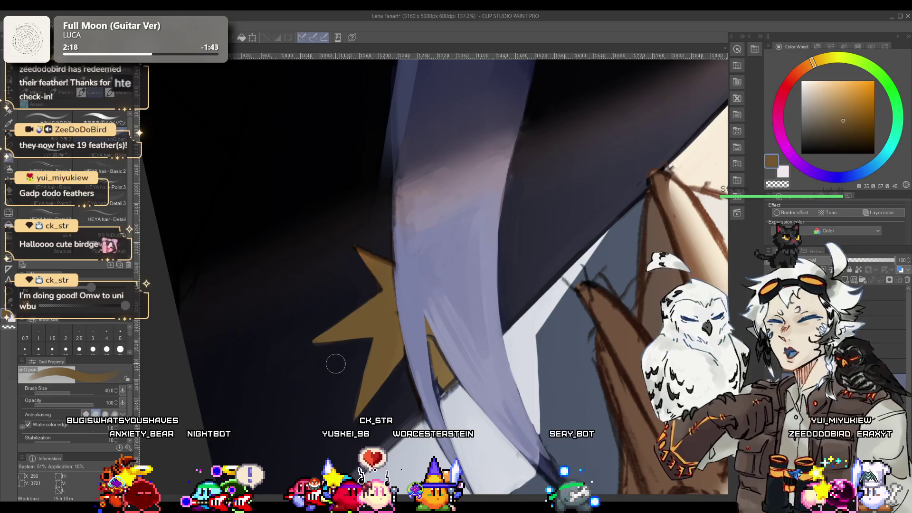
Step: Tidy the star's edges with a smaller brush, alternating the uniform's navy and the star's brown
{"action": "scroll", "coordinate": [315, 368], "scroll_direction": "up", "scroll_amount": 5}
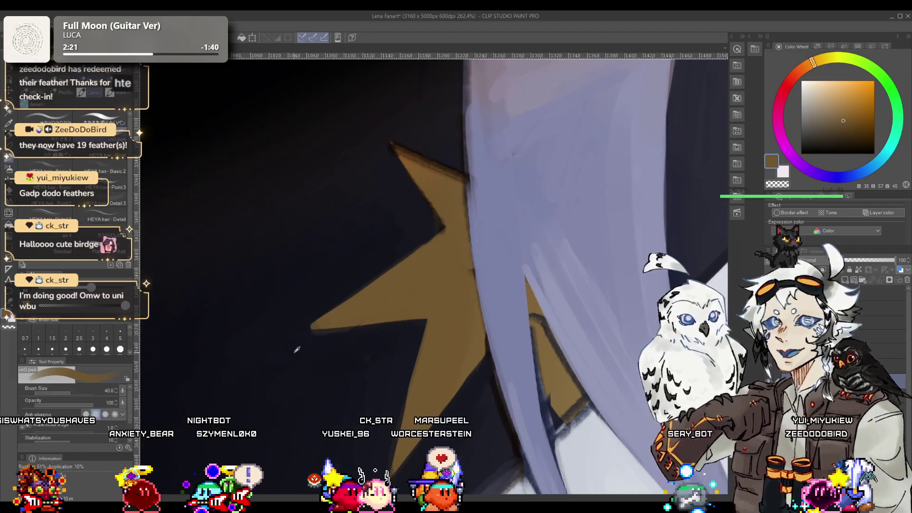
{"action": "left_click", "coordinate": [299, 349], "text": "alt"}
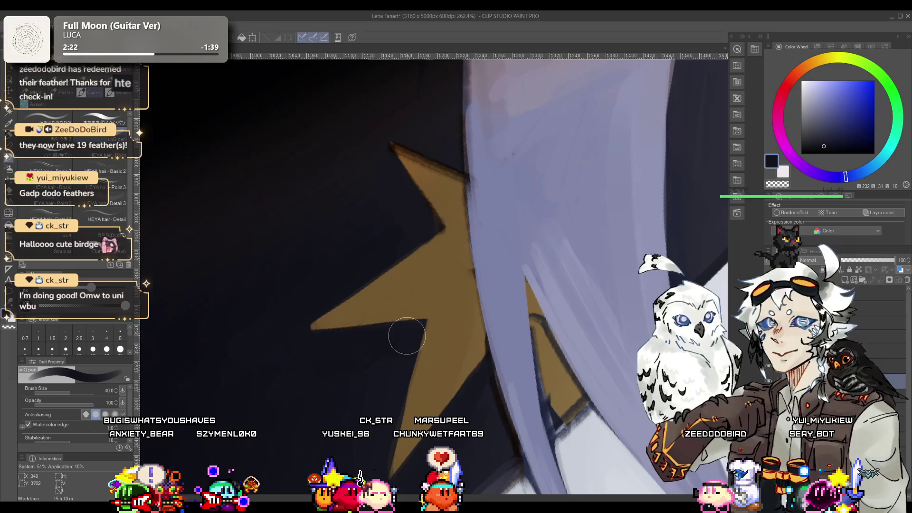
{"action": "key", "text": "ctrl+alt+space"}
{"action": "mouse_move", "coordinate": [306, 344]}
{"action": "left_mouse_down"}
{"action": "mouse_move", "coordinate": [350, 339]}
{"action": "mouse_move", "coordinate": [387, 265]}
{"action": "left_mouse_up"}
{"action": "left_click", "coordinate": [399, 319], "text": "alt"}
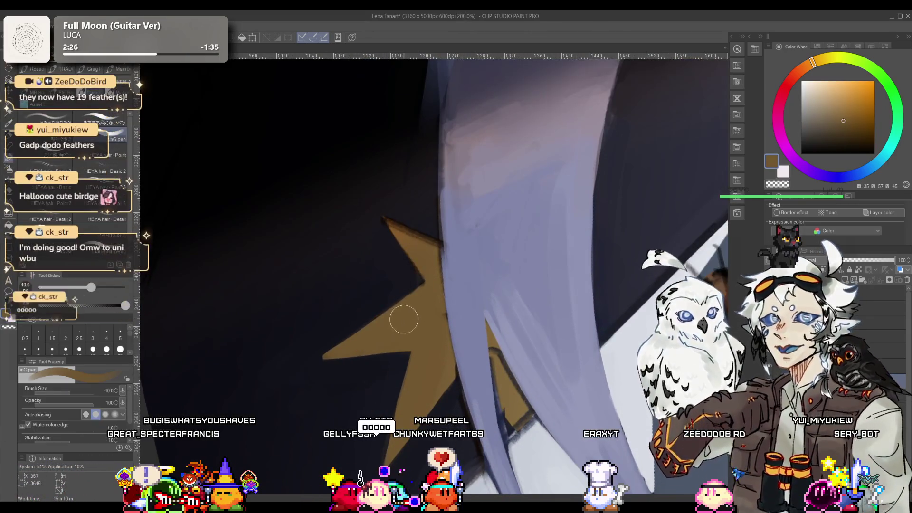
{"action": "key", "text": "bracketleft"}
{"action": "key", "text": "bracketleft"}
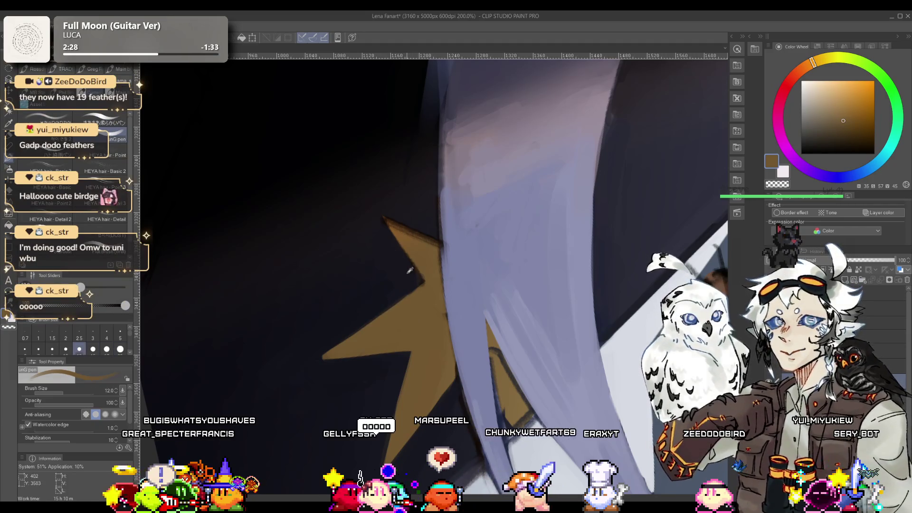
{"action": "left_click", "coordinate": [417, 275], "text": "alt"}
{"action": "left_click", "coordinate": [415, 280], "text": "alt"}
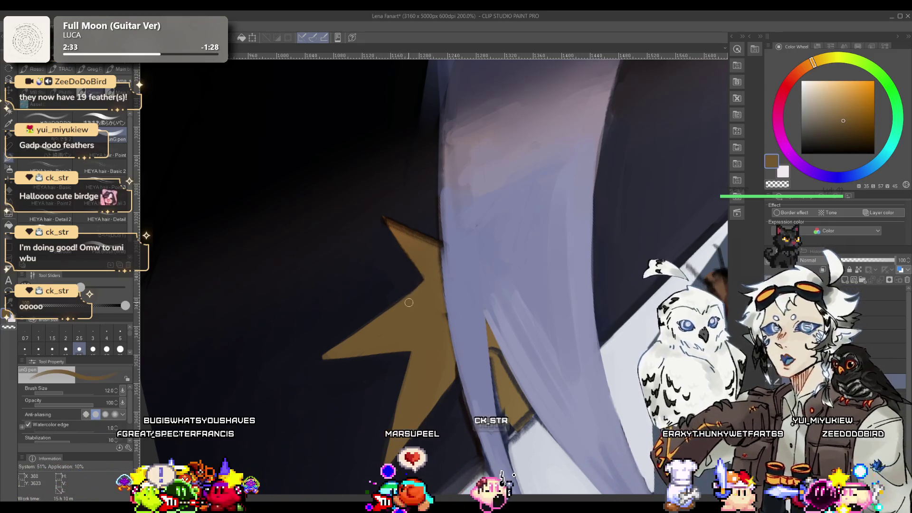
Step: Check the whole portrait, reframe on the collar, and save the artwork
{"action": "scroll", "coordinate": [411, 300], "scroll_direction": "down", "scroll_amount": 1}
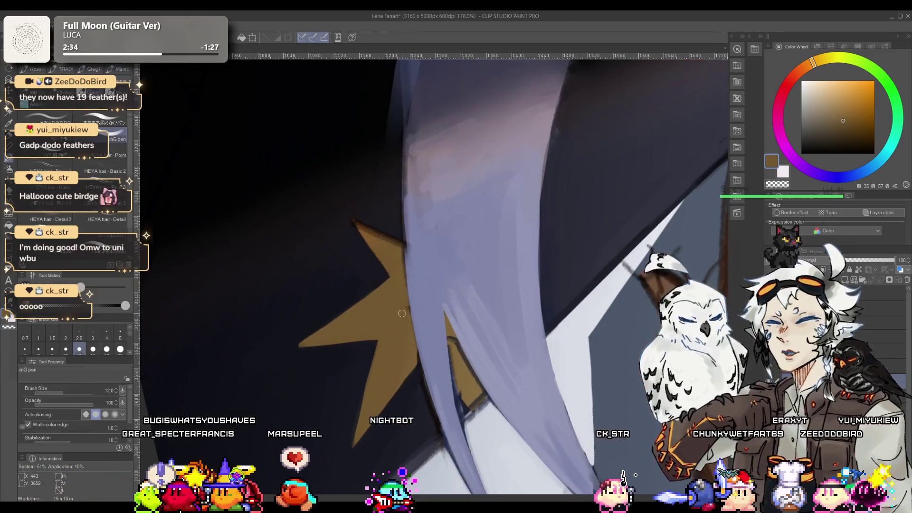
{"action": "left_click_drag", "start_coordinate": [411, 338], "coordinate": [386, 319]}
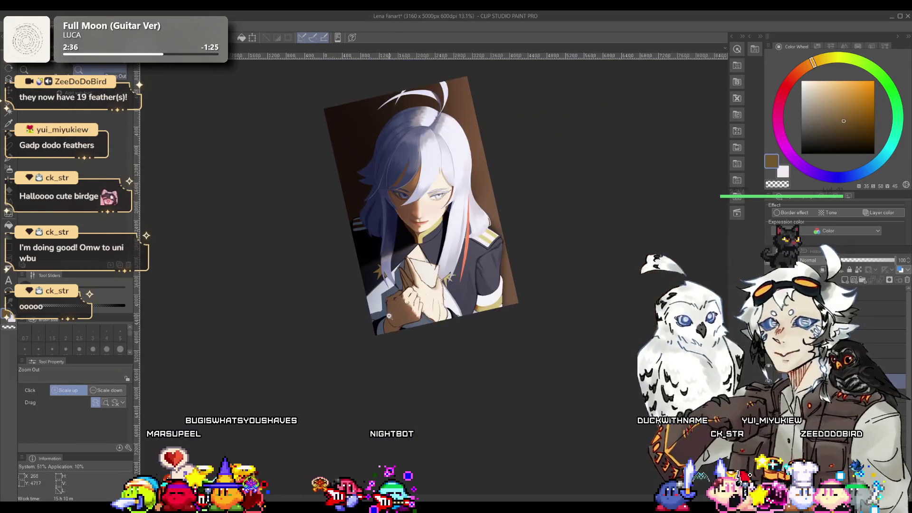
{"action": "mouse_move", "coordinate": [406, 268]}
{"action": "left_mouse_down"}
{"action": "mouse_move", "coordinate": [426, 296]}
{"action": "mouse_move", "coordinate": [444, 287]}
{"action": "mouse_move", "coordinate": [435, 267]}
{"action": "mouse_move", "coordinate": [495, 306]}
{"action": "left_mouse_up"}
{"action": "key", "text": "r"}
{"action": "scroll", "coordinate": [495, 305], "scroll_direction": "up", "scroll_amount": 2}
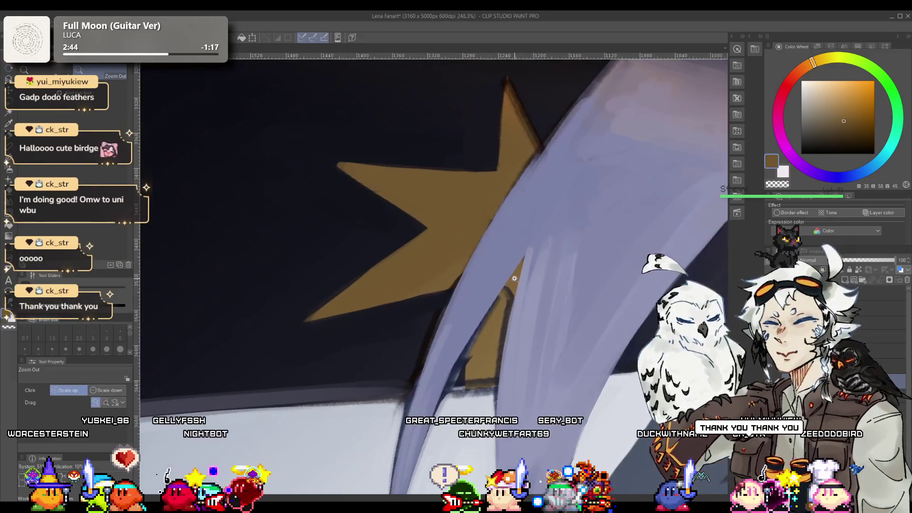
{"action": "key", "text": "p"}
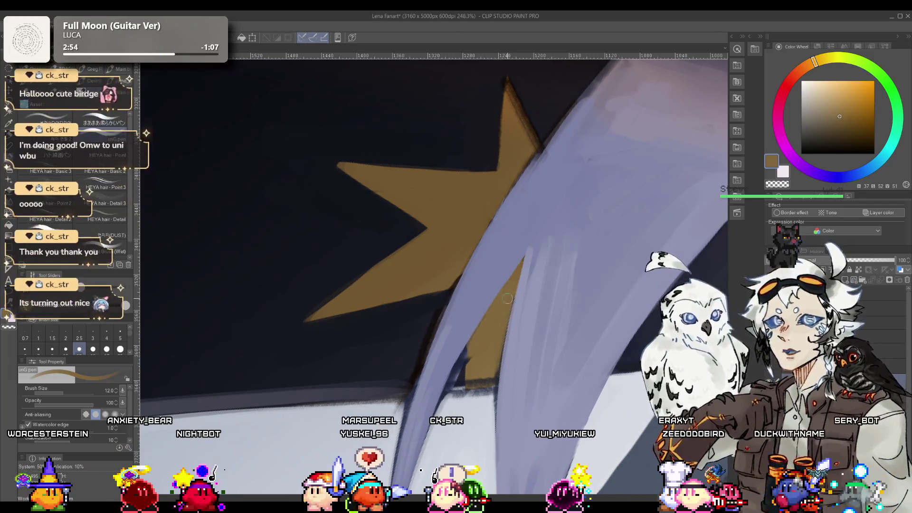
{"action": "key", "text": "ctrl+s"}
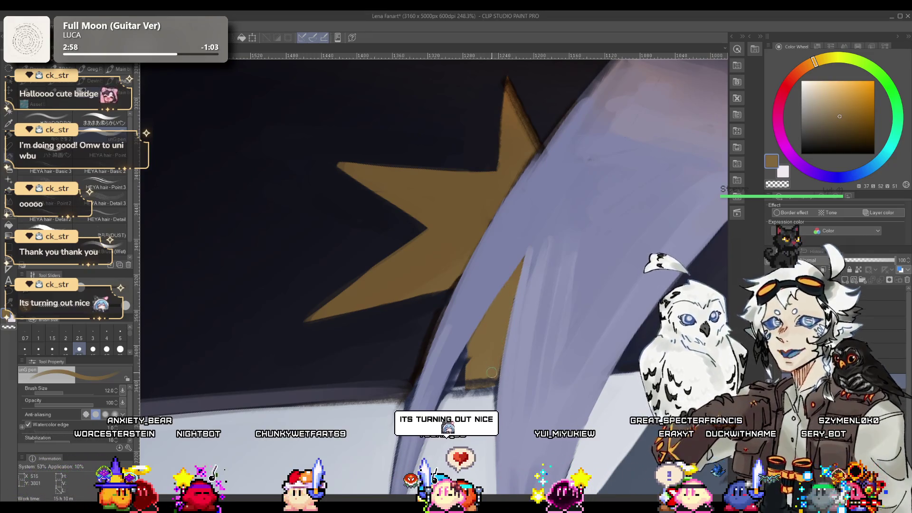
Step: Rotate and zoom in on the star and hair, sampling the hair's light blue-grey
{"action": "key", "text": "r"}
{"action": "left_click_drag", "start_coordinate": [482, 377], "coordinate": [579, 212]}
{"action": "left_click", "coordinate": [519, 305], "text": "alt"}
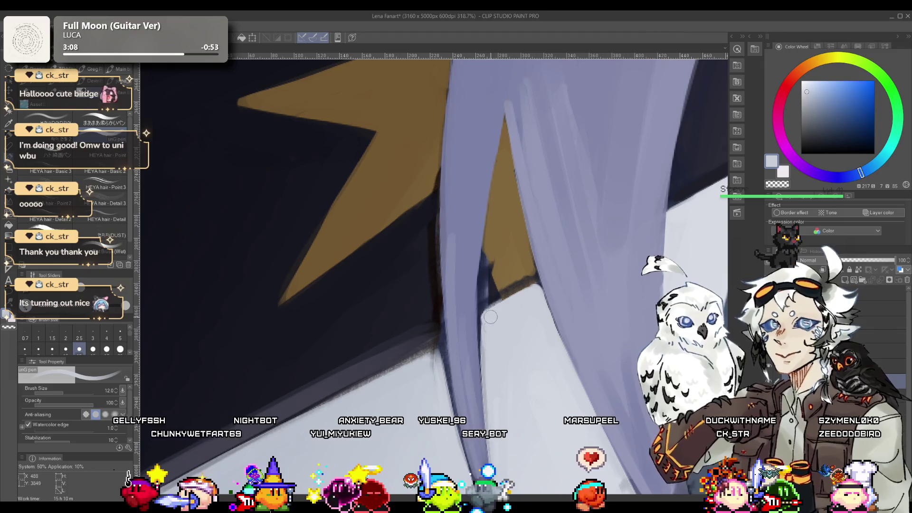
Step: Lasso the gap along the hair edge, fill it with the uniform's dark navy, then deselect
{"action": "left_click", "coordinate": [481, 292], "text": "alt"}
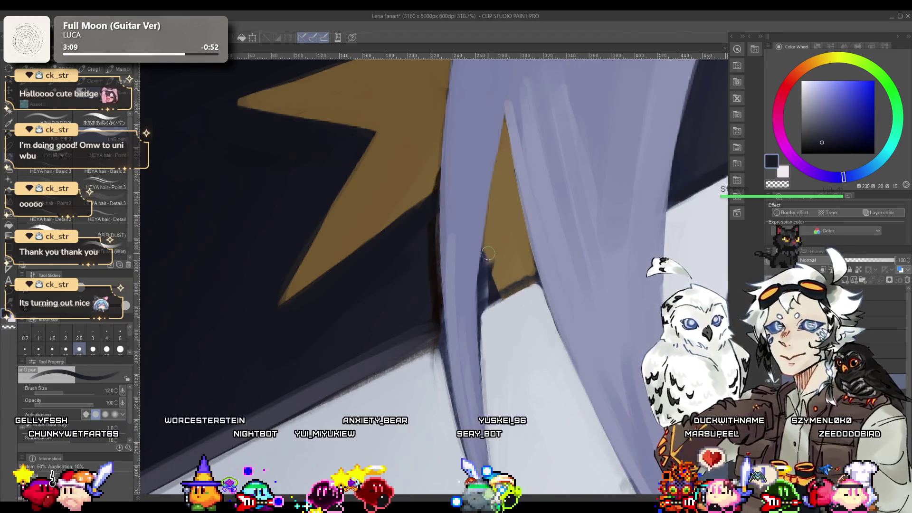
{"action": "key", "text": "m"}
{"action": "mouse_move", "coordinate": [481, 251]}
{"action": "left_mouse_down"}
{"action": "mouse_move", "coordinate": [508, 296]}
{"action": "mouse_move", "coordinate": [494, 259]}
{"action": "left_mouse_up"}
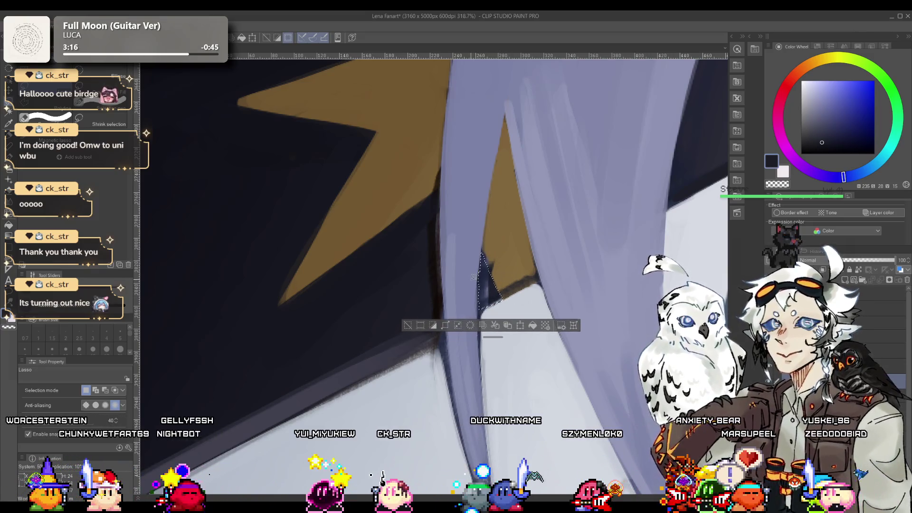
{"action": "key", "text": "p"}
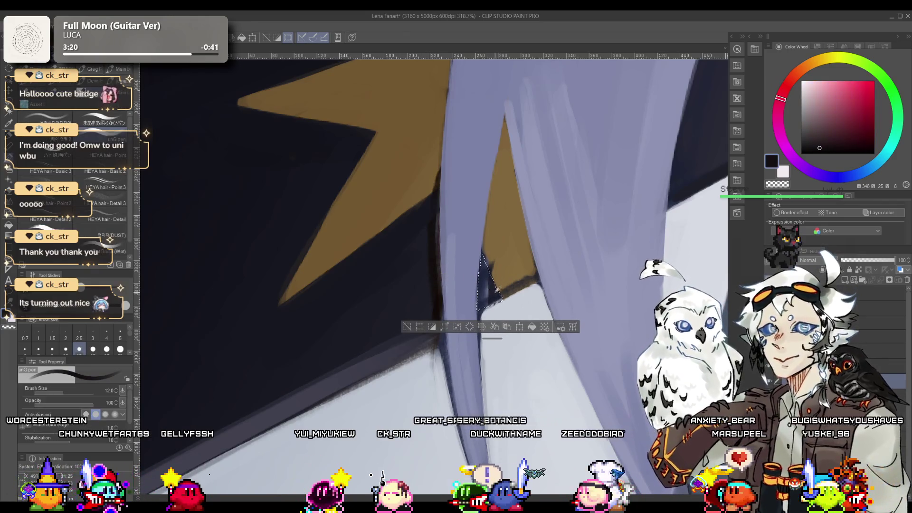
{"action": "left_click", "coordinate": [489, 281], "text": "alt"}
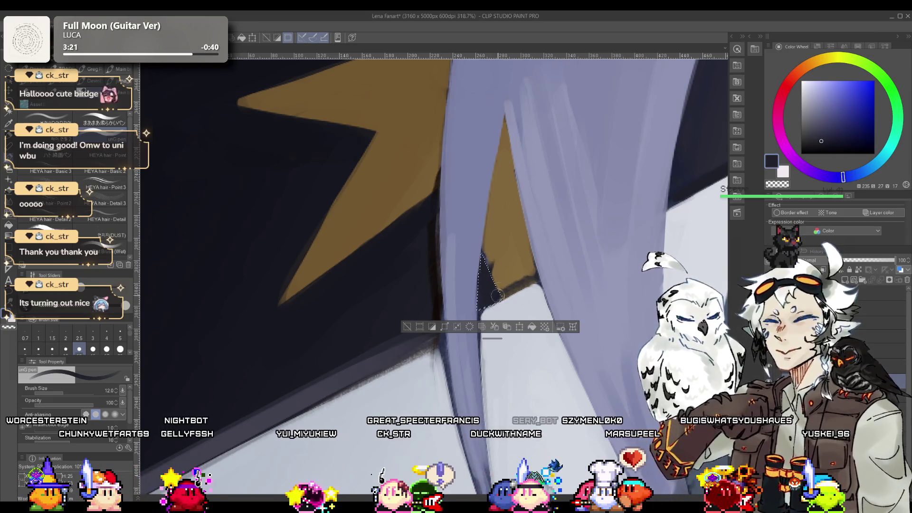
{"action": "key", "text": "ctrl+d"}
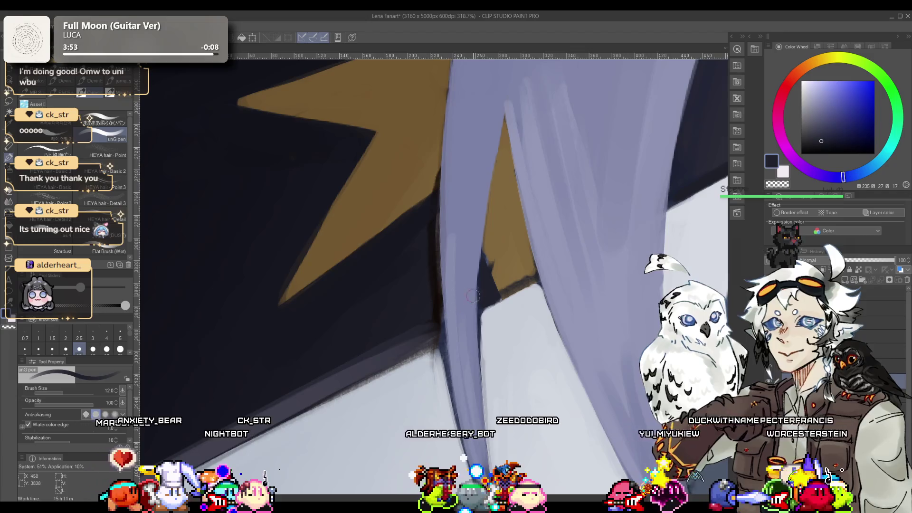
Step: Paint a pale blue-white stroke along the collar edge where it meets the navy uniform
{"action": "left_click", "coordinate": [503, 256], "text": "alt"}
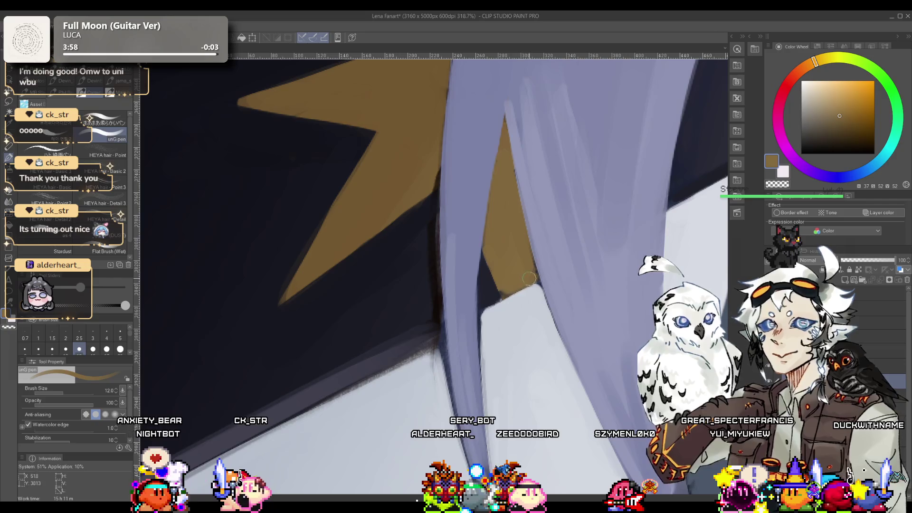
{"action": "left_click", "coordinate": [530, 295], "text": "alt"}
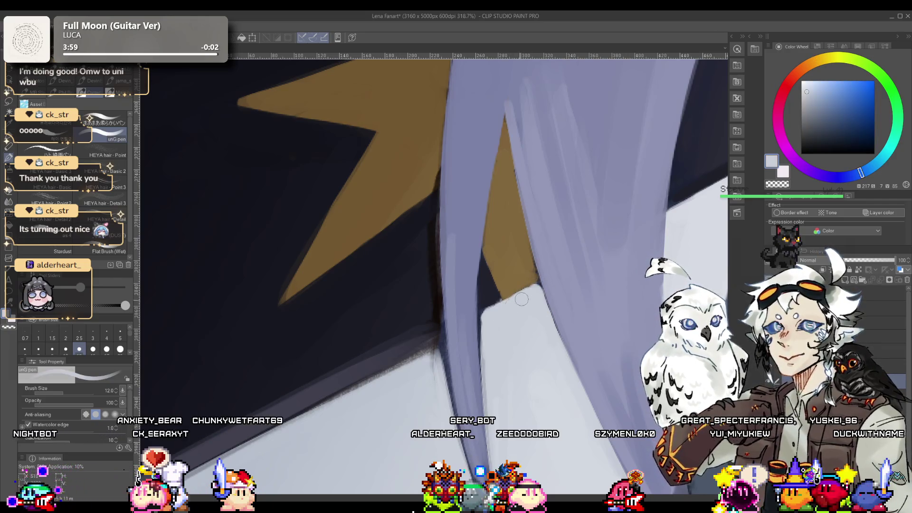
{"action": "left_click", "coordinate": [520, 258], "text": "alt"}
{"action": "left_click", "coordinate": [502, 307], "text": "alt"}
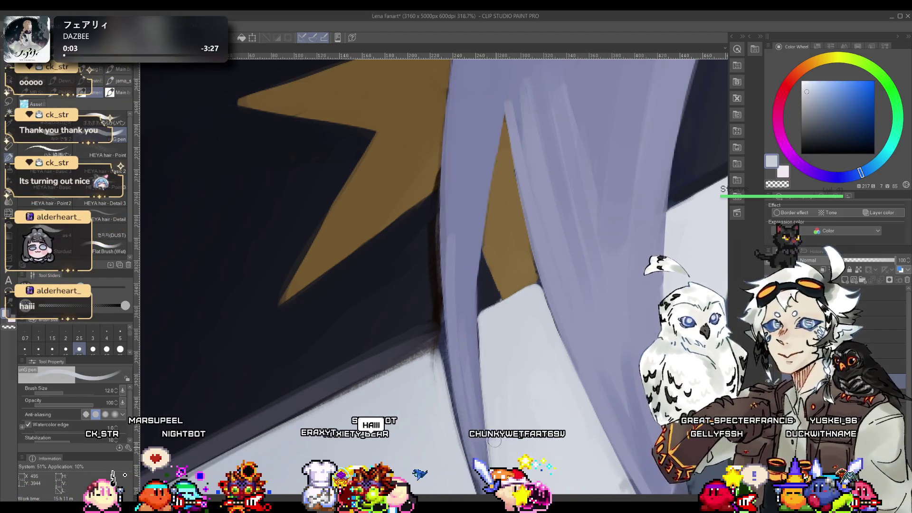
{"action": "left_click_drag", "start_coordinate": [325, 415], "coordinate": [420, 324]}
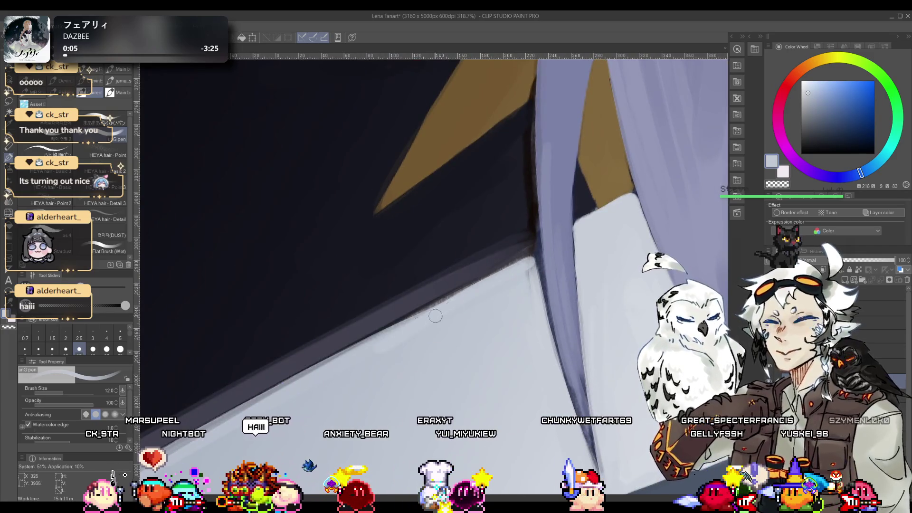
{"action": "left_click", "coordinate": [420, 323], "text": "alt"}
{"action": "left_click_drag", "start_coordinate": [527, 266], "coordinate": [363, 347]}
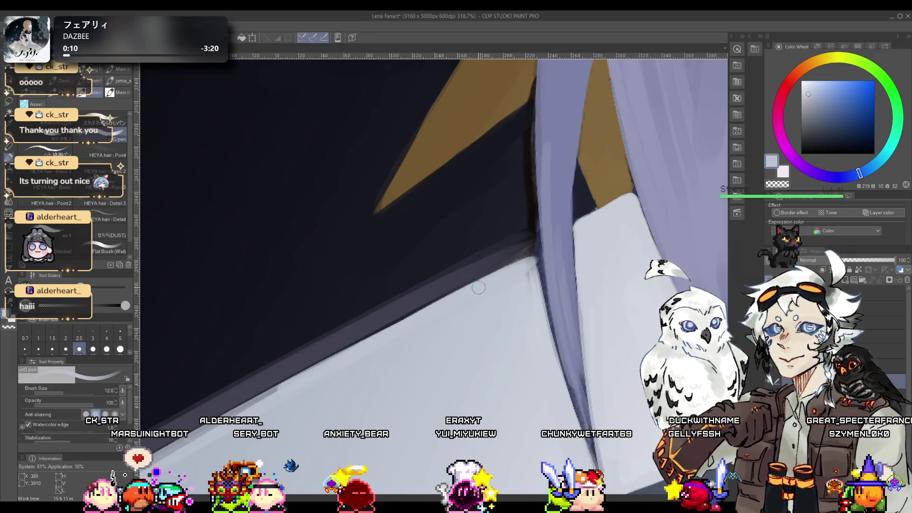
{"action": "left_click", "coordinate": [476, 266], "text": "alt"}
{"action": "mouse_move", "coordinate": [455, 278]}
{"action": "left_mouse_down"}
{"action": "mouse_move", "coordinate": [418, 273]}
{"action": "mouse_move", "coordinate": [470, 245]}
{"action": "mouse_move", "coordinate": [452, 266]}
{"action": "left_mouse_up"}
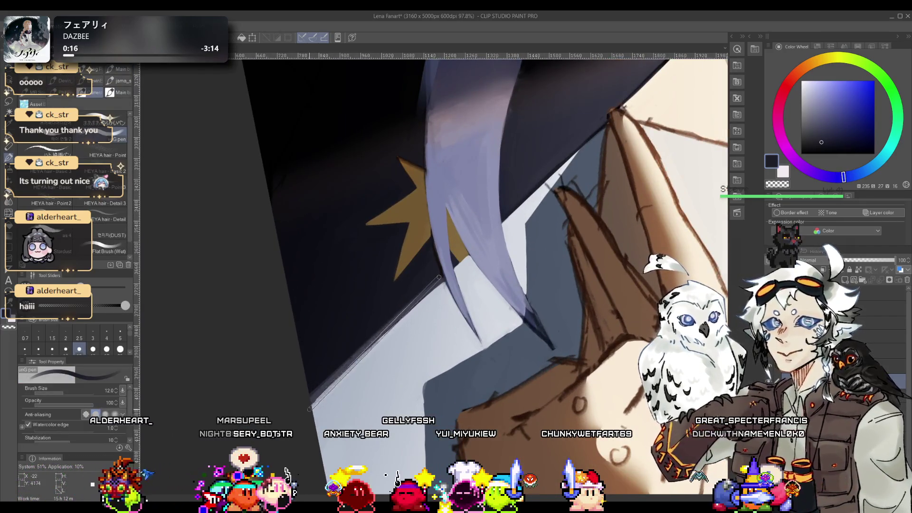
Step: Sample the star's gold and paint a thin gold stroke from the star tip
{"action": "mouse_move", "coordinate": [366, 328]}
{"action": "left_mouse_down"}
{"action": "mouse_move", "coordinate": [356, 337]}
{"action": "mouse_move", "coordinate": [436, 282]}
{"action": "left_mouse_up"}
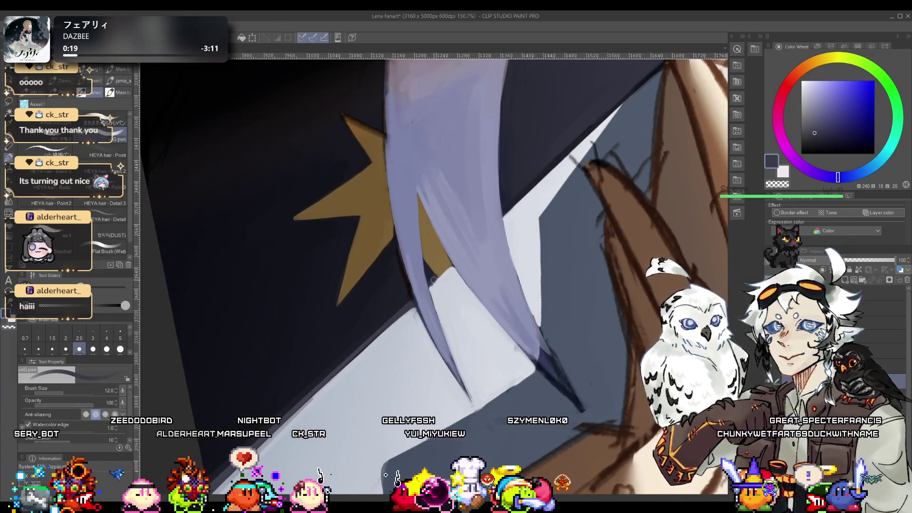
{"action": "mouse_move", "coordinate": [435, 281]}
{"action": "left_mouse_down"}
{"action": "mouse_move", "coordinate": [451, 261]}
{"action": "mouse_move", "coordinate": [411, 235]}
{"action": "left_mouse_up"}
{"action": "left_click", "coordinate": [443, 274], "text": "alt"}
{"action": "left_click", "coordinate": [405, 231], "text": "alt"}
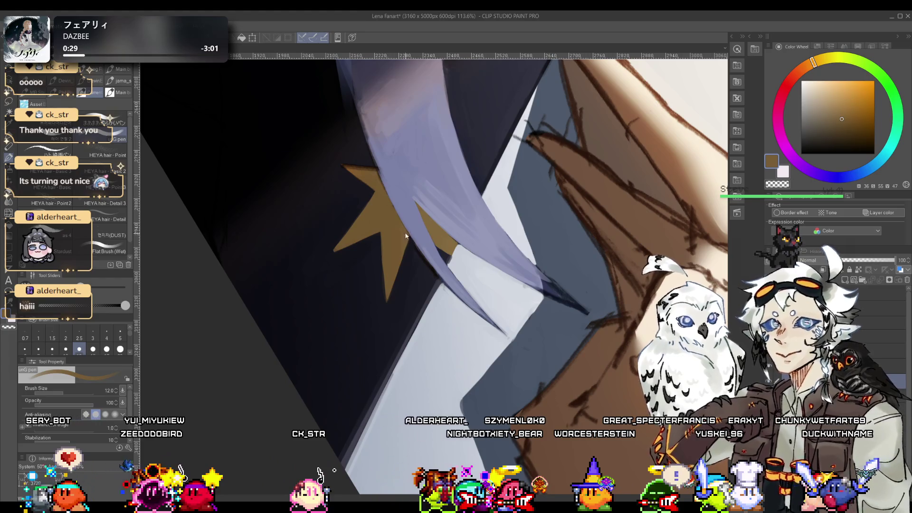
{"action": "left_click", "coordinate": [455, 238], "text": "alt"}
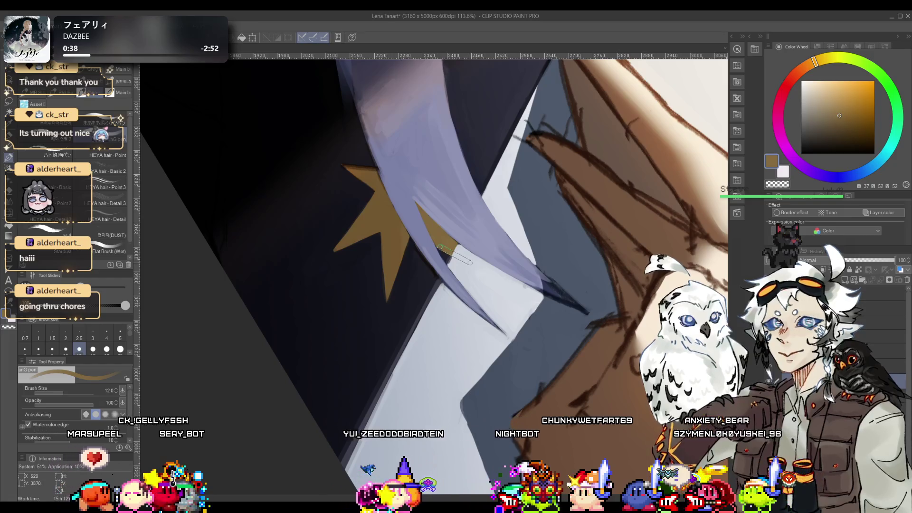
{"action": "left_click_drag", "start_coordinate": [455, 243], "coordinate": [471, 264]}
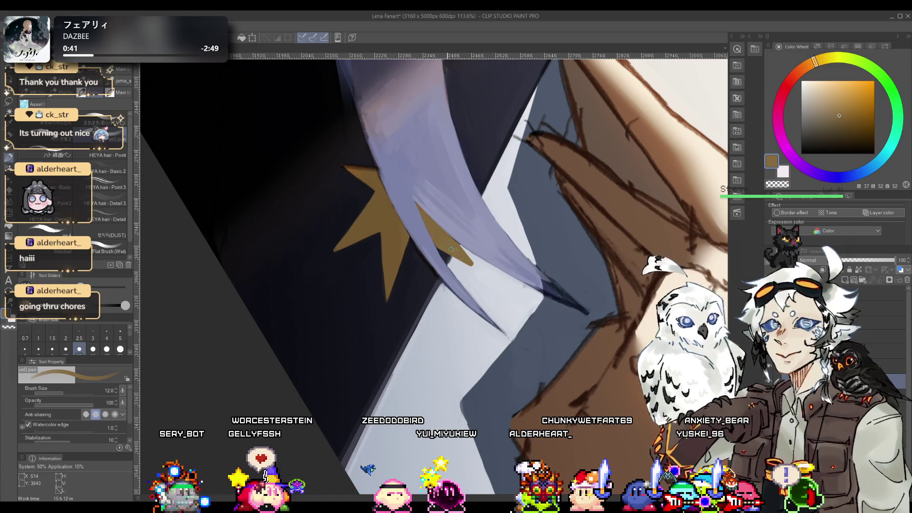
Step: Draw a straight dark edge along the star and view the surrounding area
{"action": "key", "text": "alt+space"}
{"action": "mouse_move", "coordinate": [461, 253]}
{"action": "left_mouse_down"}
{"action": "mouse_move", "coordinate": [403, 259]}
{"action": "mouse_move", "coordinate": [413, 250]}
{"action": "left_mouse_up"}
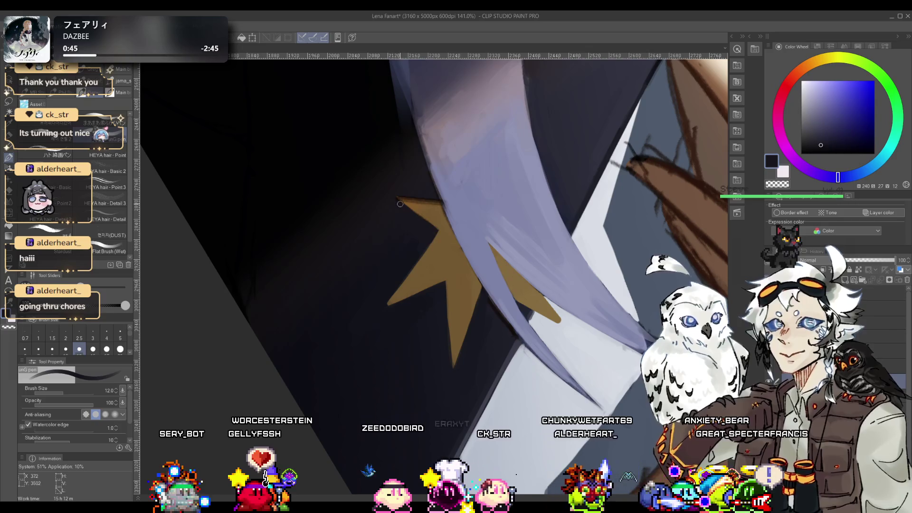
{"action": "left_click", "coordinate": [410, 273], "text": "shift"}
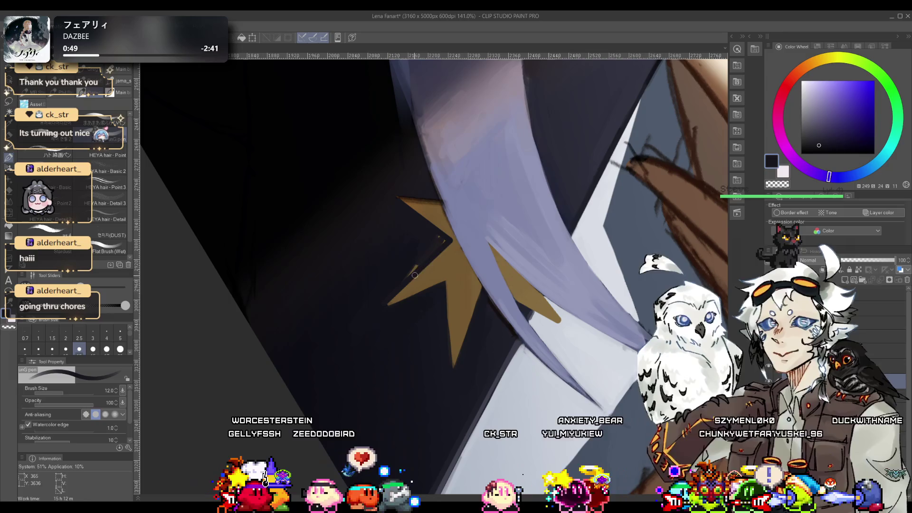
{"action": "key", "text": "alt+space"}
{"action": "mouse_move", "coordinate": [416, 260]}
{"action": "left_mouse_down"}
{"action": "mouse_move", "coordinate": [416, 287]}
{"action": "mouse_move", "coordinate": [425, 245]}
{"action": "left_mouse_up"}
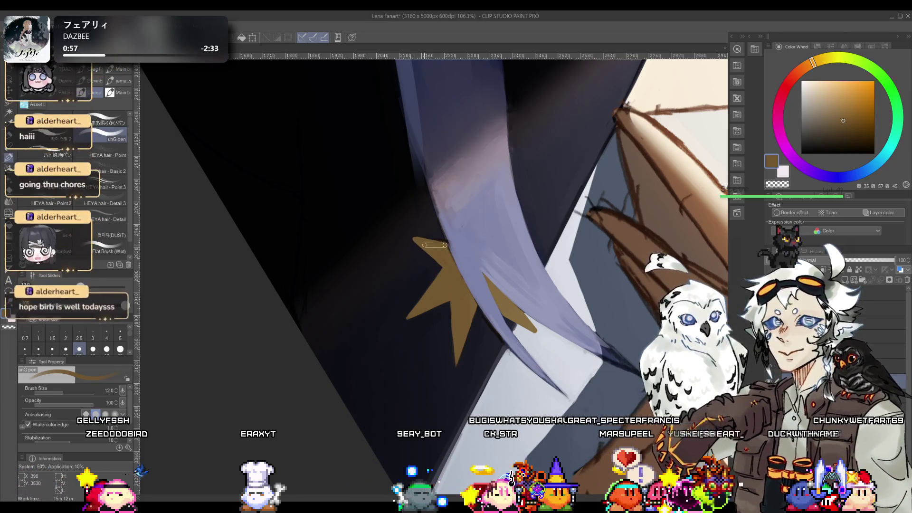
{"action": "left_click", "coordinate": [421, 232], "text": "alt"}
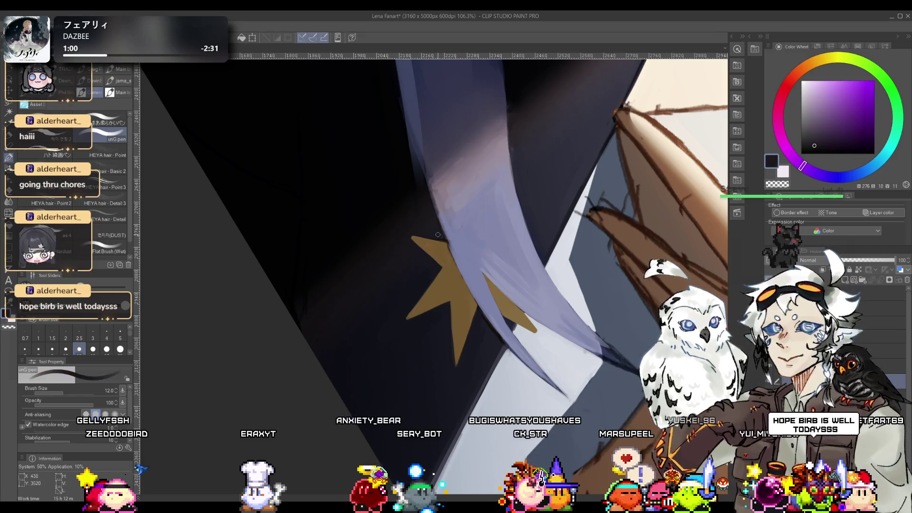
{"action": "left_click", "coordinate": [423, 237], "text": "ctrl+alt"}
{"action": "left_click", "coordinate": [425, 247], "text": "ctrl+alt"}
Step: Fill the star's lower-left arm with gold, then zoom in to check its edge
{"action": "scroll", "coordinate": [427, 255], "scroll_direction": "up", "scroll_amount": 4}
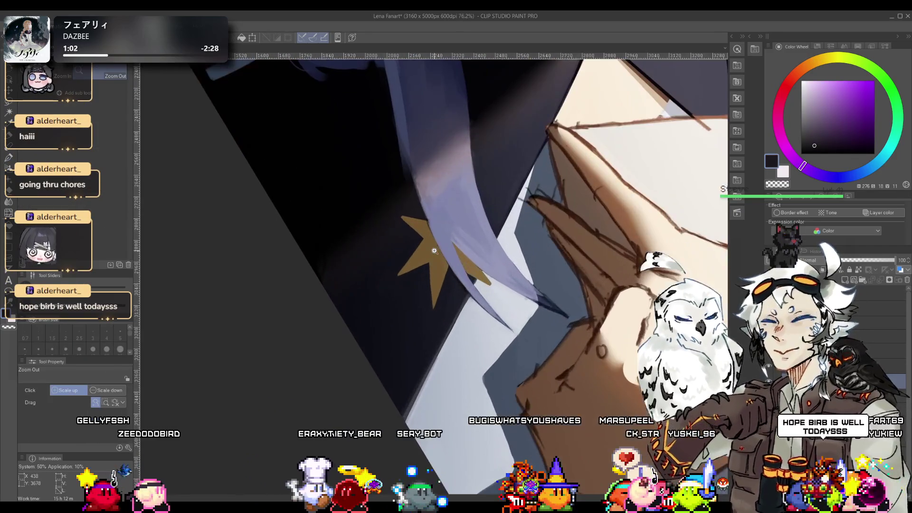
{"action": "left_click", "coordinate": [423, 240], "text": "alt"}
{"action": "left_click_drag", "start_coordinate": [395, 275], "coordinate": [428, 265]}
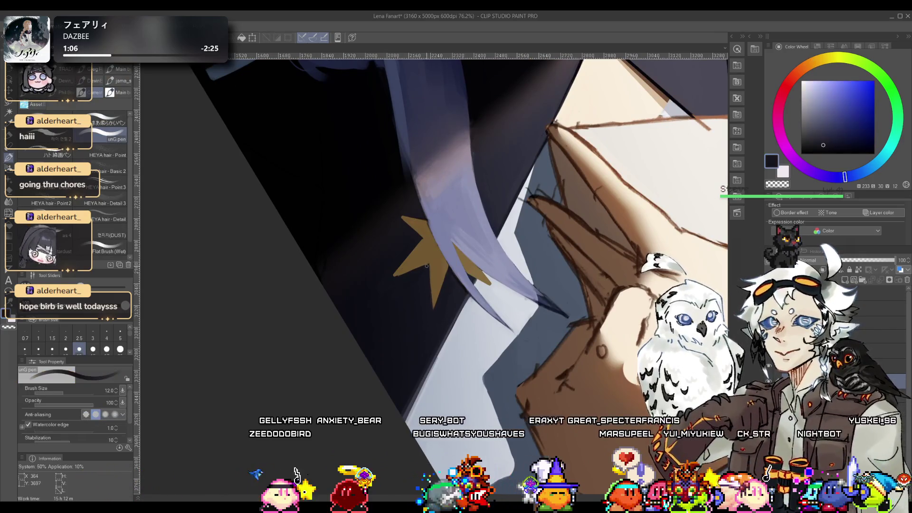
{"action": "left_click", "coordinate": [437, 250], "text": "alt"}
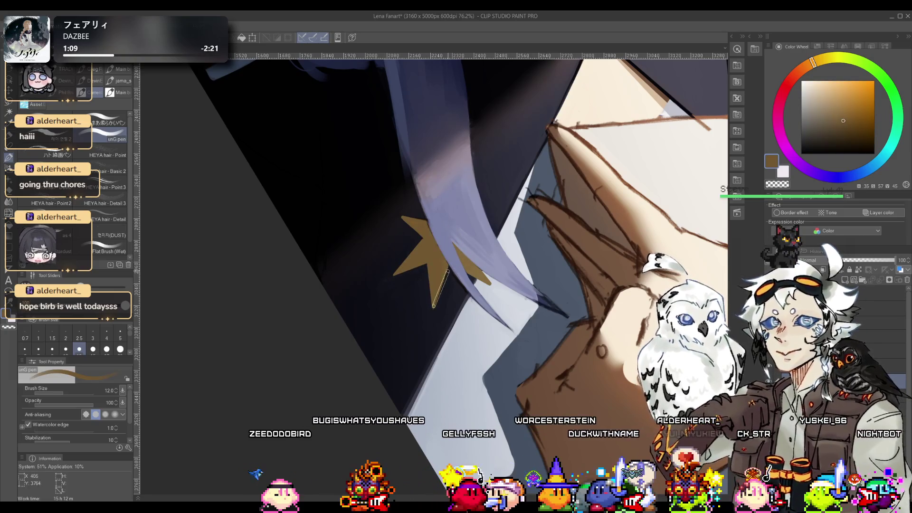
{"action": "mouse_move", "coordinate": [419, 257]}
{"action": "left_mouse_down"}
{"action": "mouse_move", "coordinate": [436, 299]}
{"action": "mouse_move", "coordinate": [467, 235]}
{"action": "mouse_move", "coordinate": [471, 247]}
{"action": "left_mouse_up"}
{"action": "left_click", "coordinate": [477, 296]}
{"action": "left_click_drag", "start_coordinate": [477, 296], "coordinate": [532, 247]}
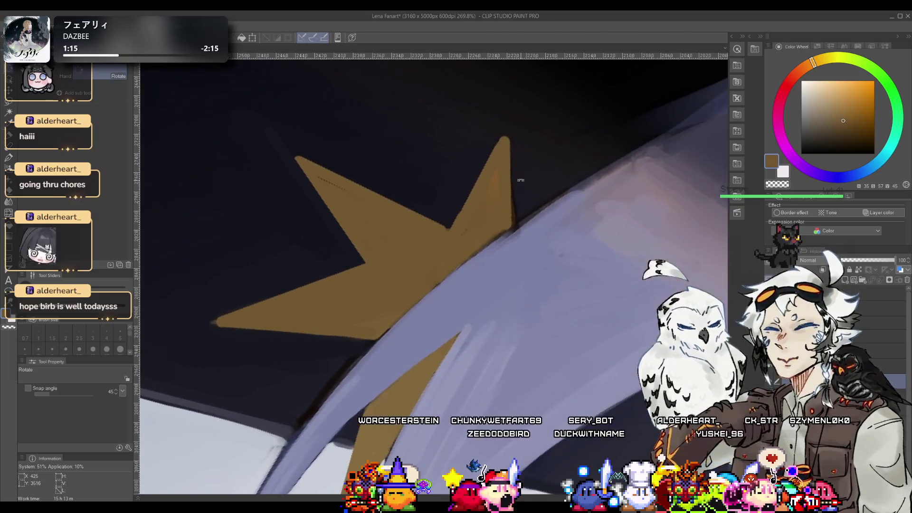
{"action": "left_click", "coordinate": [570, 199], "text": "alt"}
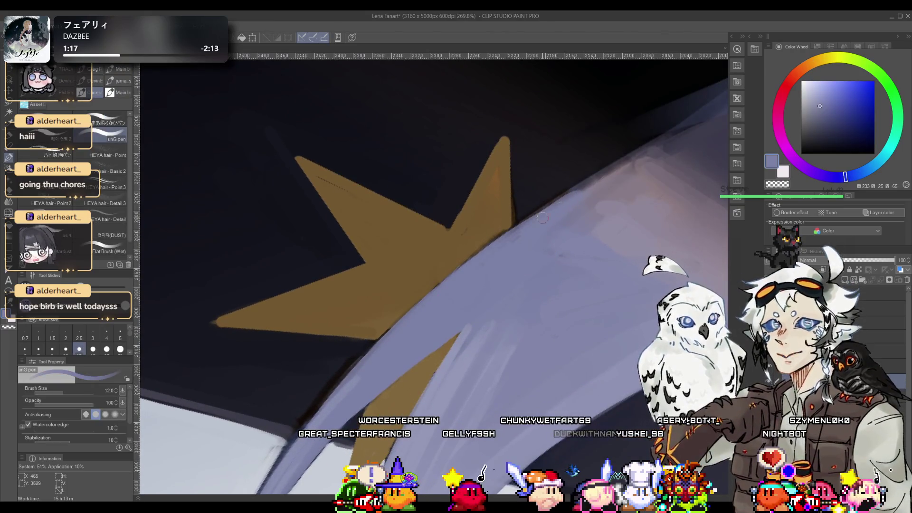
{"action": "left_click", "coordinate": [468, 233], "text": "alt"}
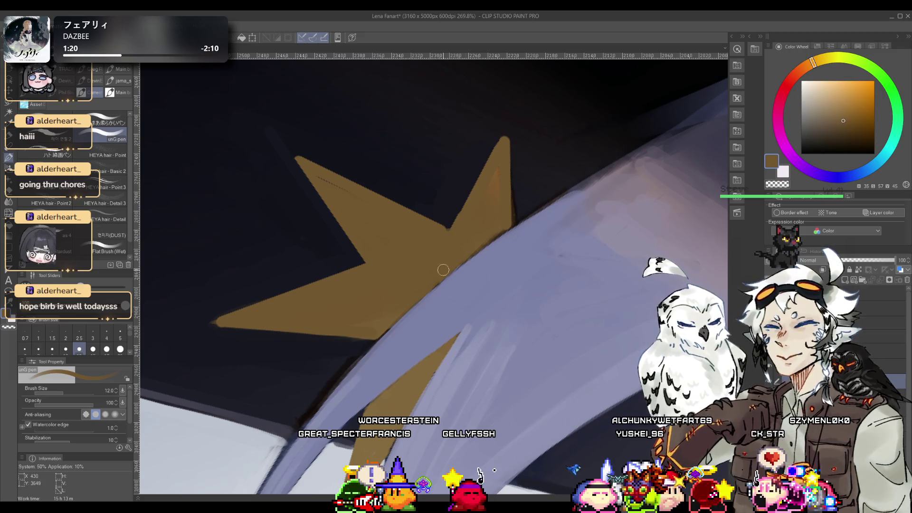
{"action": "key", "text": "ctrl+0"}
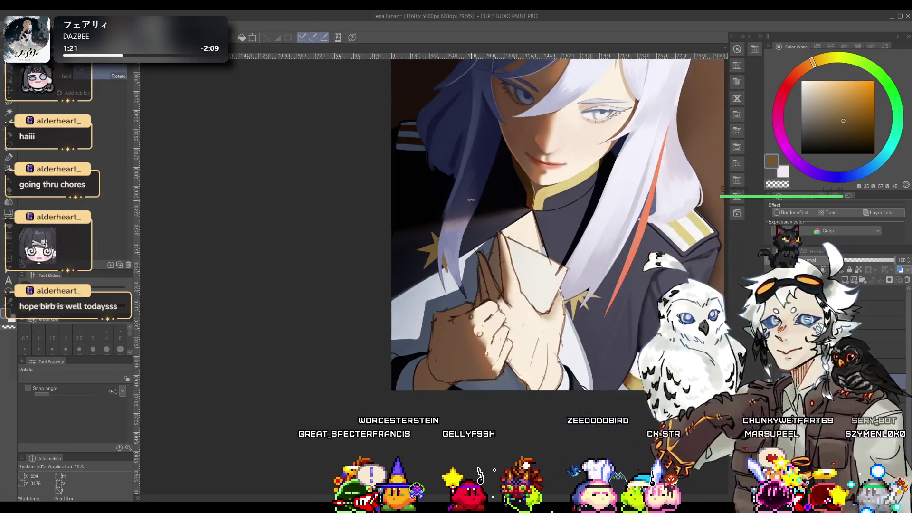
{"action": "scroll", "coordinate": [493, 237], "scroll_direction": "up", "scroll_amount": 2}
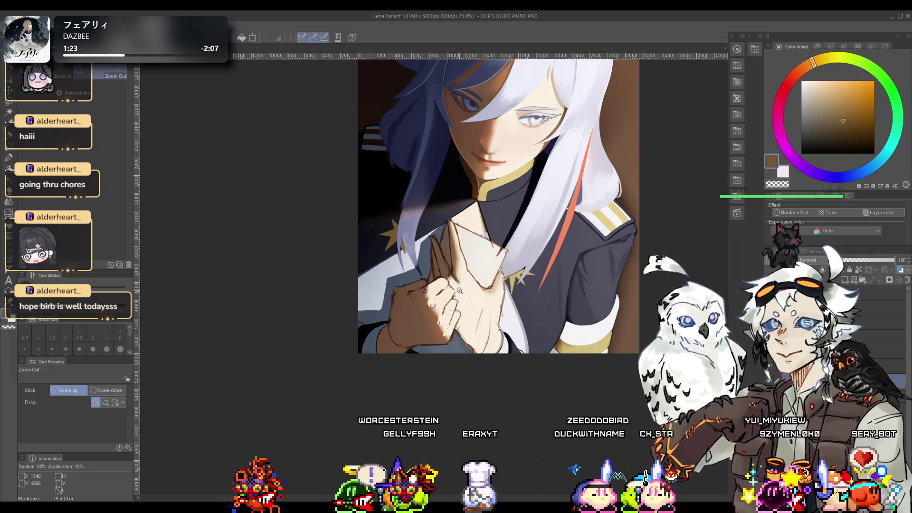
{"action": "mouse_move", "coordinate": [531, 301]}
{"action": "left_mouse_down"}
{"action": "mouse_move", "coordinate": [568, 297]}
{"action": "mouse_move", "coordinate": [520, 281]}
{"action": "left_mouse_up"}
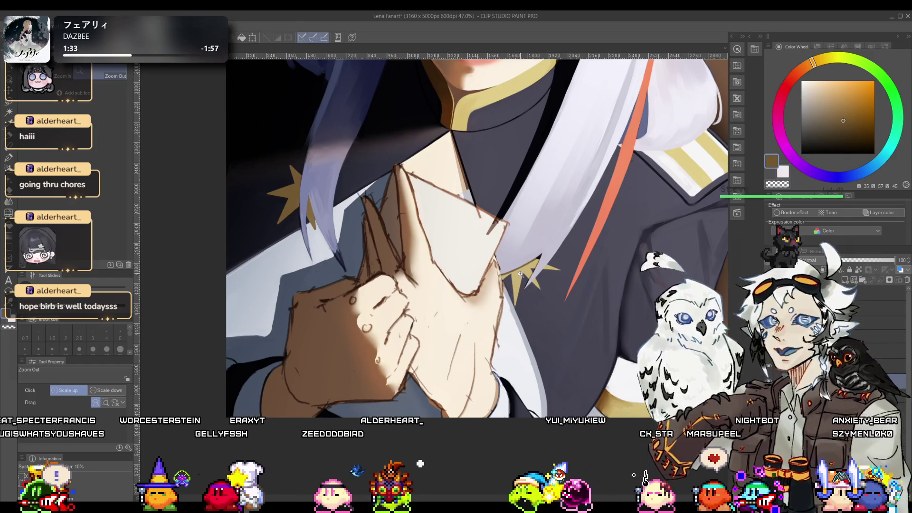
{"action": "left_click", "coordinate": [520, 275]}
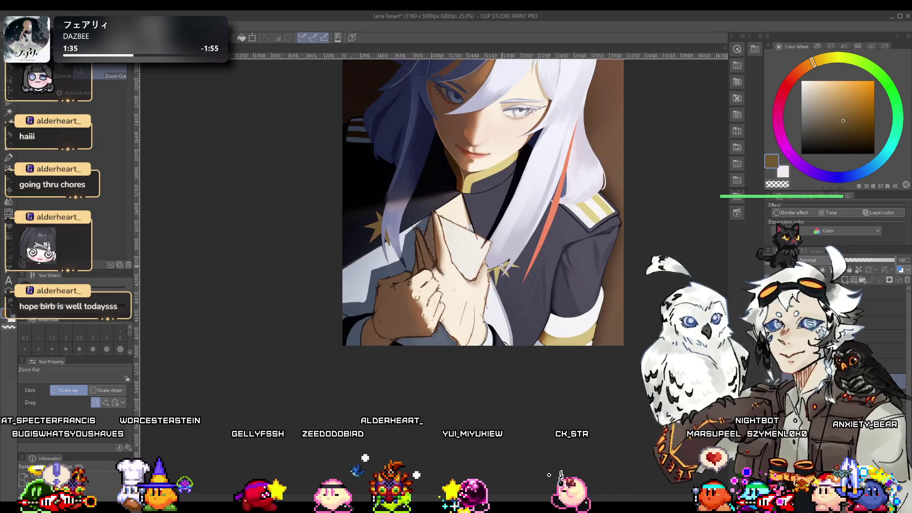
{"action": "scroll", "coordinate": [502, 267], "scroll_direction": "up", "scroll_amount": 1}
{"action": "key", "text": "r"}
{"action": "mouse_move", "coordinate": [501, 266]}
{"action": "left_mouse_down"}
{"action": "mouse_move", "coordinate": [522, 280]}
{"action": "mouse_move", "coordinate": [543, 263]}
{"action": "mouse_move", "coordinate": [572, 197]}
{"action": "left_mouse_up"}
{"action": "left_click", "coordinate": [512, 267]}
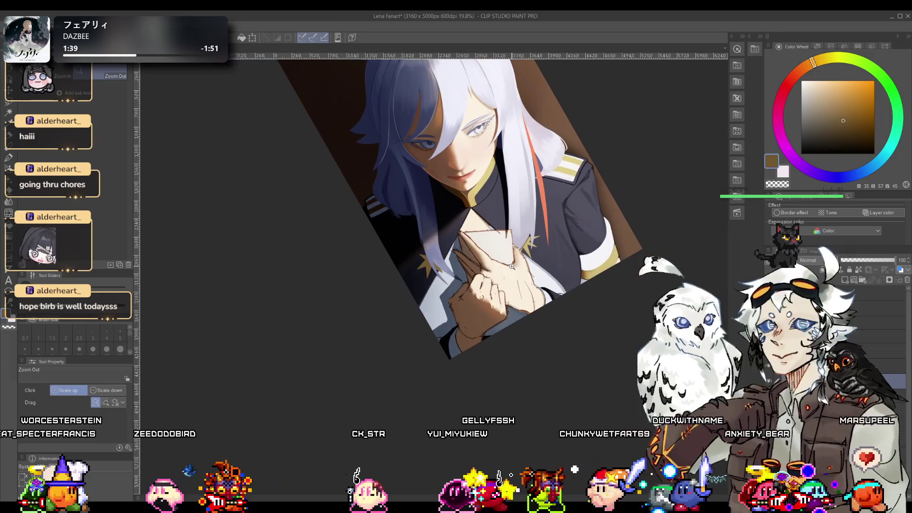
{"action": "scroll", "coordinate": [514, 252], "scroll_direction": "up", "scroll_amount": 1}
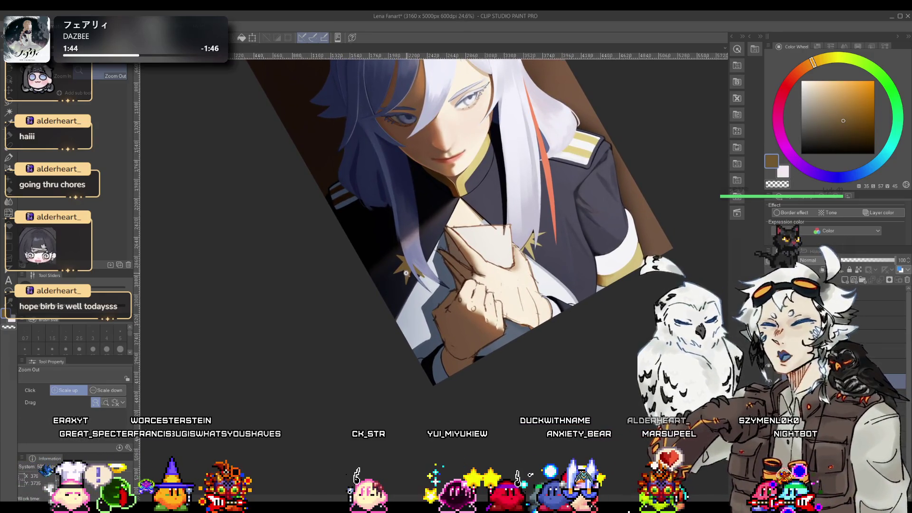
{"action": "scroll", "coordinate": [406, 273], "scroll_direction": "up", "scroll_amount": 1}
{"action": "scroll", "coordinate": [409, 271], "scroll_direction": "up", "scroll_amount": 3}
{"action": "key", "text": "h"}
{"action": "scroll", "coordinate": [470, 267], "scroll_direction": "up", "scroll_amount": 1}
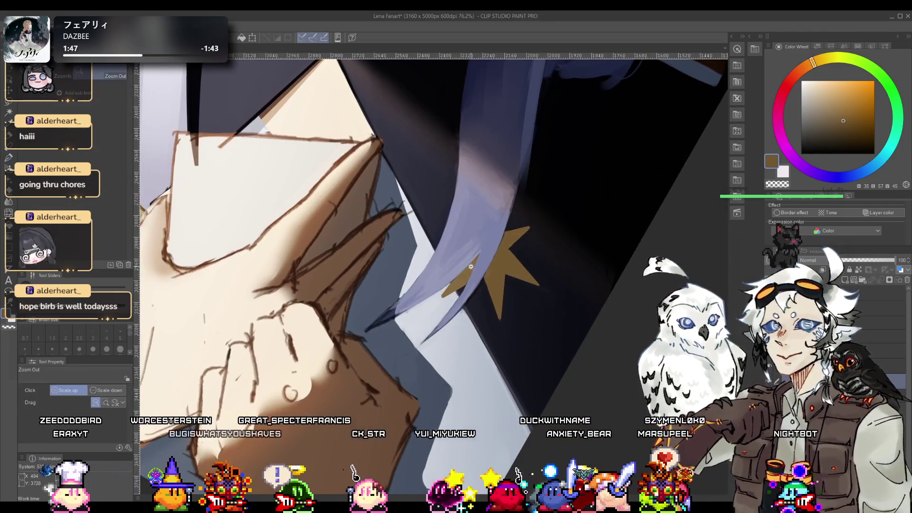
{"action": "scroll", "coordinate": [470, 267], "scroll_direction": "down", "scroll_amount": 5}
{"action": "scroll", "coordinate": [463, 278], "scroll_direction": "up", "scroll_amount": 2}
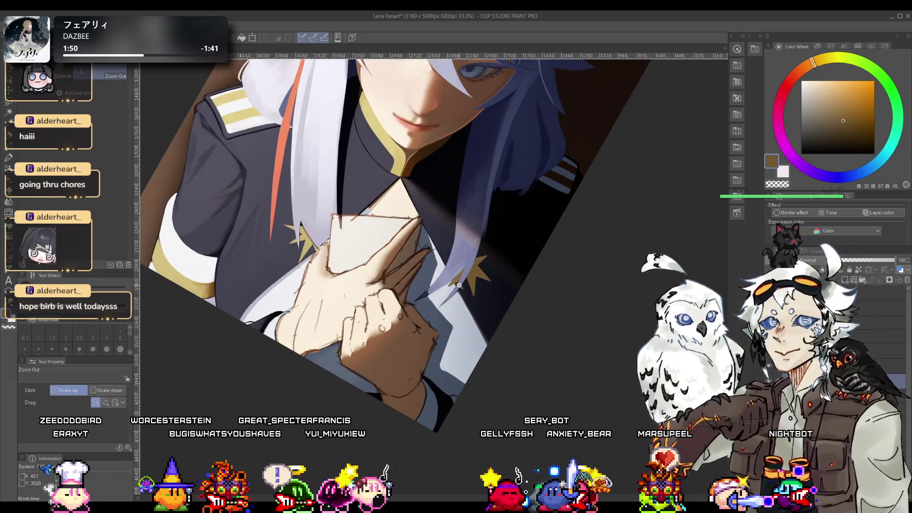
Step: Lasso the gold star and transform it, stretching its lower point and moving it up-right
{"action": "scroll", "coordinate": [459, 285], "scroll_direction": "down", "scroll_amount": 1}
{"action": "scroll", "coordinate": [470, 266], "scroll_direction": "up", "scroll_amount": 3}
{"action": "key", "text": "m"}
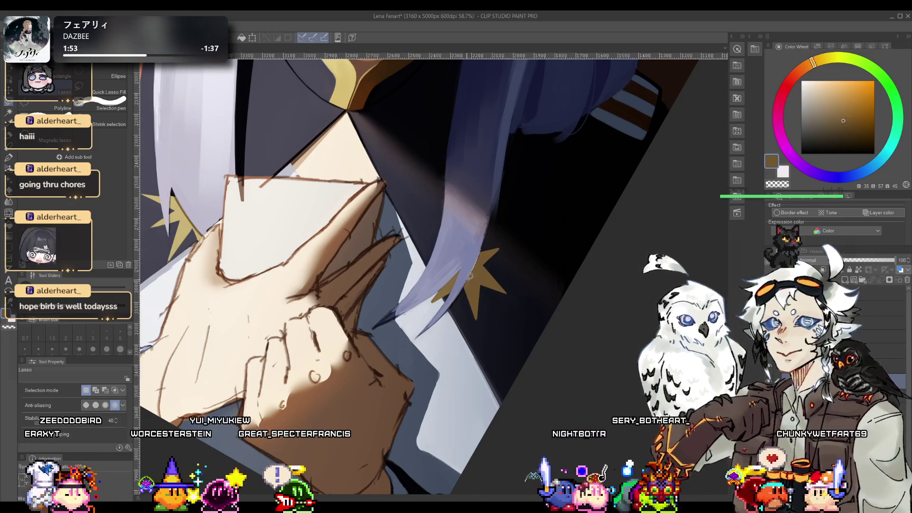
{"action": "mouse_move", "coordinate": [494, 239]}
{"action": "left_mouse_down"}
{"action": "mouse_move", "coordinate": [463, 295]}
{"action": "mouse_move", "coordinate": [489, 328]}
{"action": "mouse_move", "coordinate": [515, 280]}
{"action": "mouse_move", "coordinate": [506, 248]}
{"action": "left_mouse_up"}
{"action": "key", "text": "ctrl+t"}
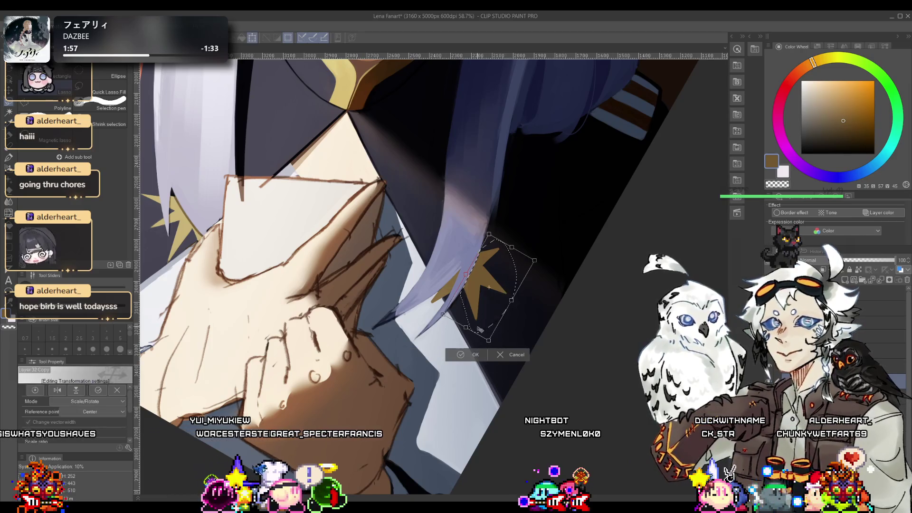
{"action": "left_click_drag", "start_coordinate": [489, 341], "coordinate": [472, 365]}
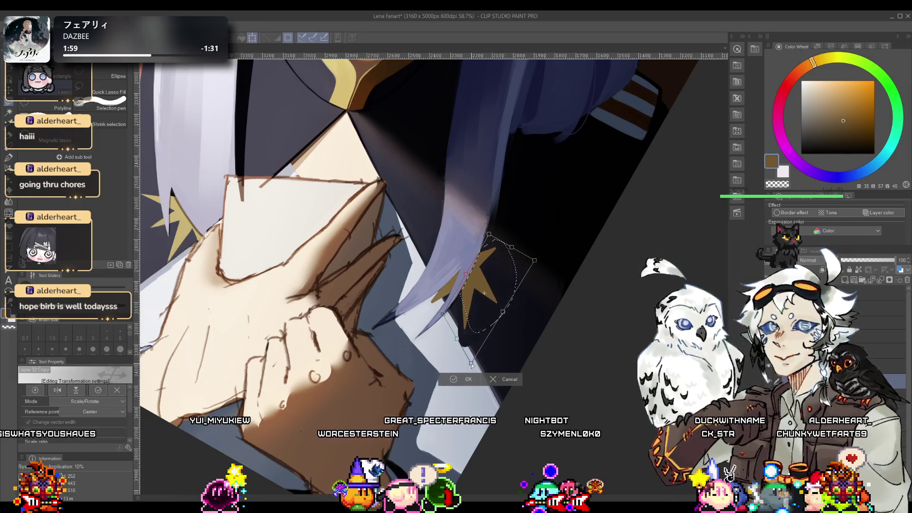
{"action": "left_click_drag", "start_coordinate": [482, 304], "coordinate": [497, 278]}
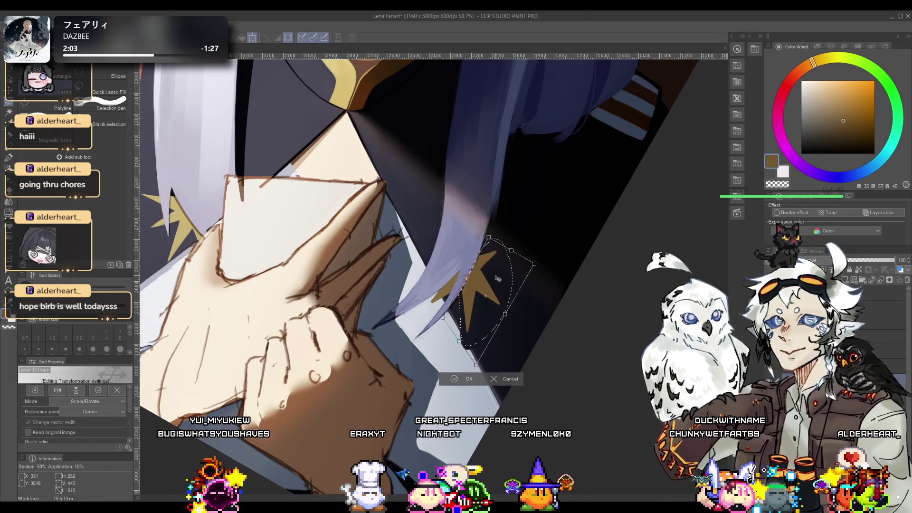
{"action": "left_click_drag", "start_coordinate": [488, 236], "coordinate": [491, 234]}
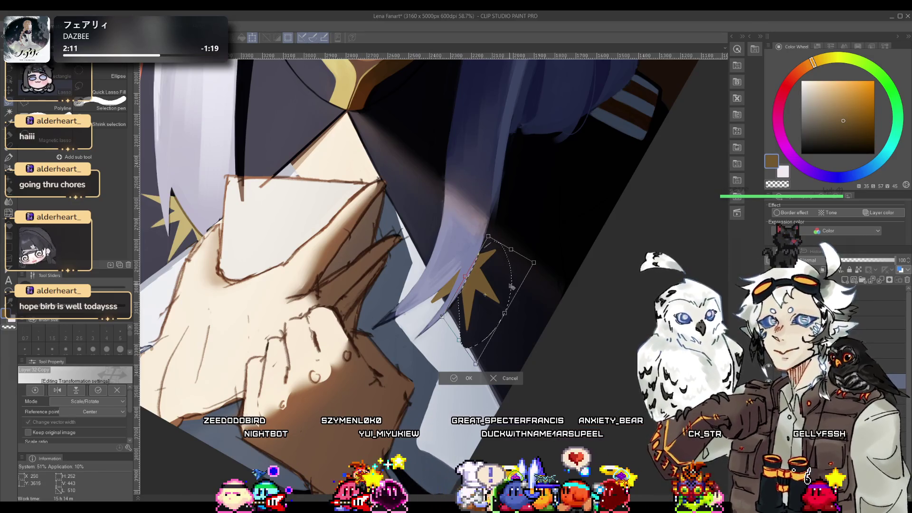
{"action": "key", "text": "Return"}
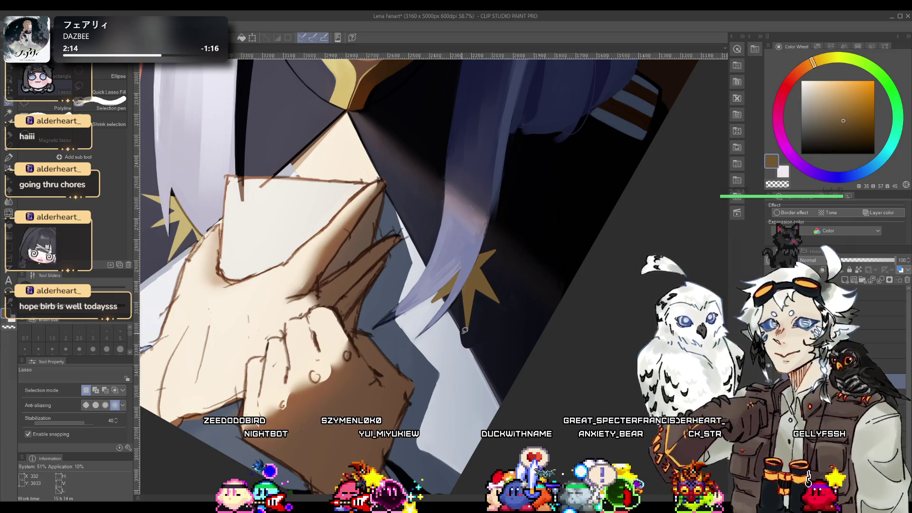
Step: Eyedrop the star's gold-brown and the neighbouring dark navy in turn
{"action": "key", "text": "e"}
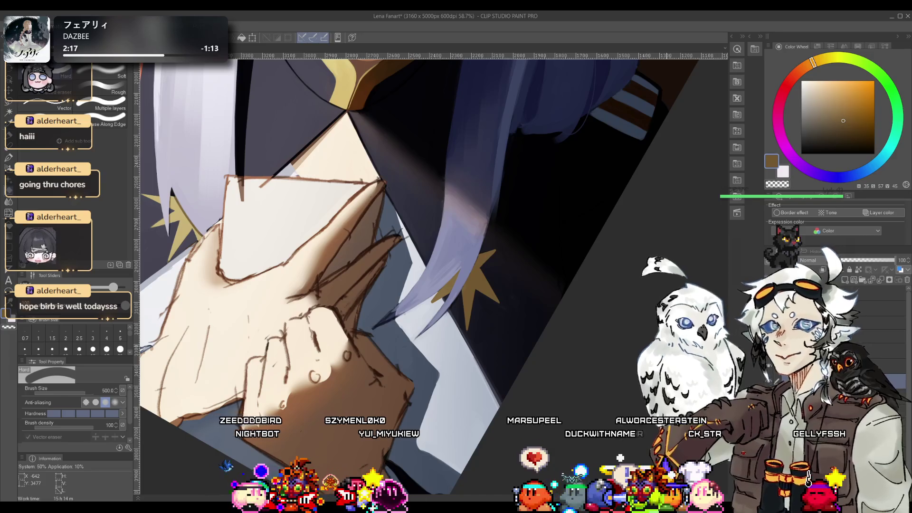
{"action": "left_click", "coordinate": [491, 210], "text": "alt"}
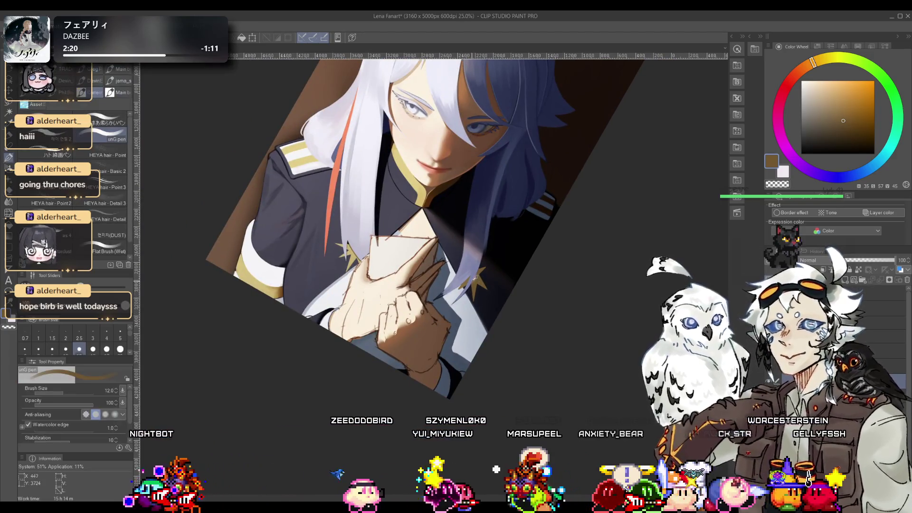
{"action": "left_click", "coordinate": [491, 269]}
{"action": "key", "text": "p"}
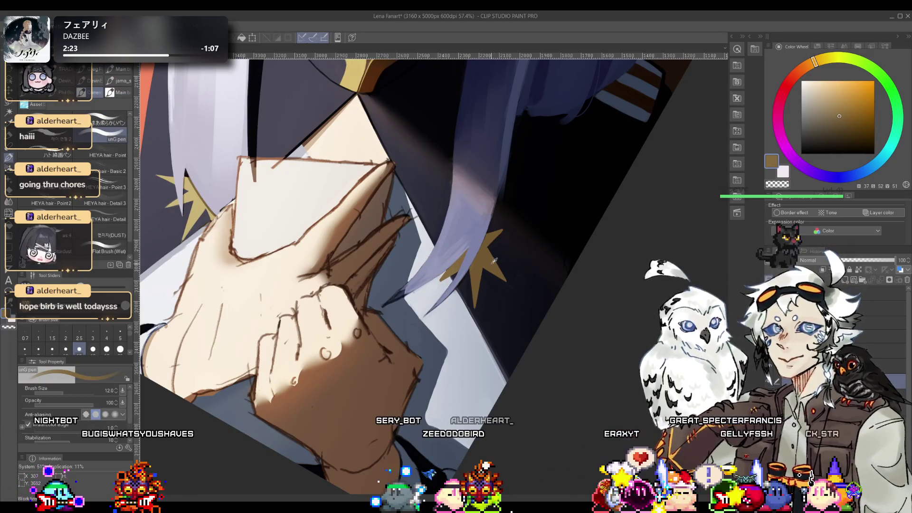
{"action": "left_click", "coordinate": [490, 252], "text": "alt"}
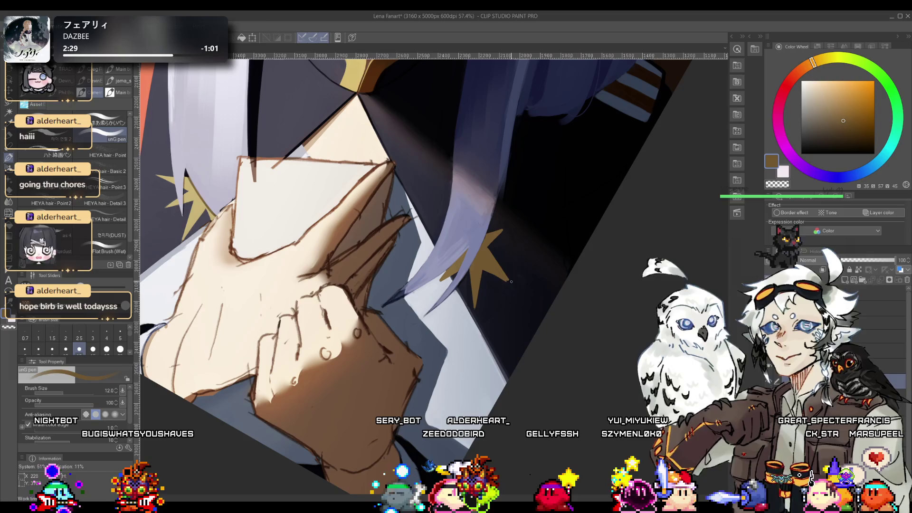
{"action": "left_click", "coordinate": [482, 278], "text": "alt"}
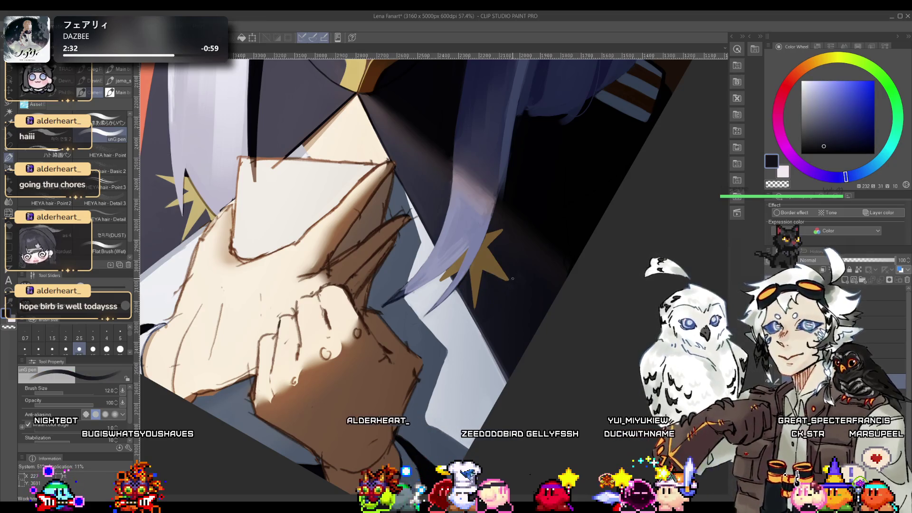
{"action": "left_click", "coordinate": [482, 268], "text": "alt"}
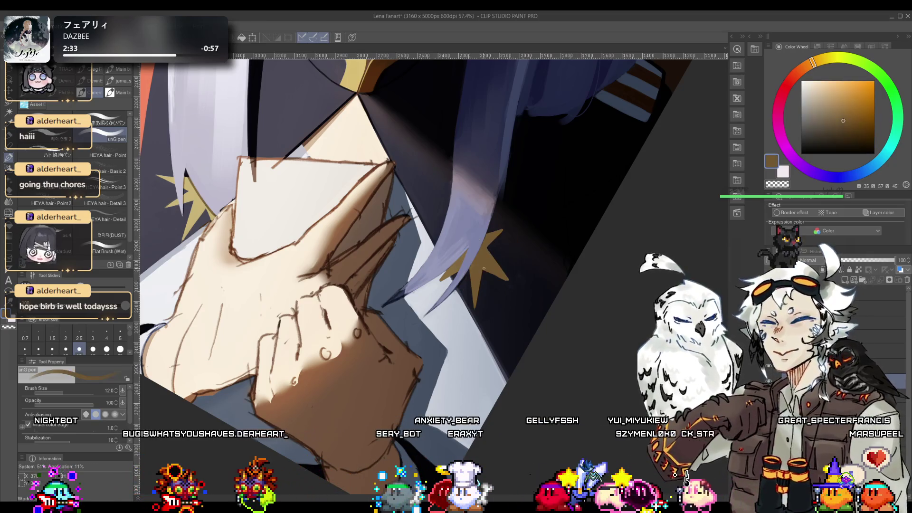
{"action": "left_click", "coordinate": [484, 272], "text": "alt"}
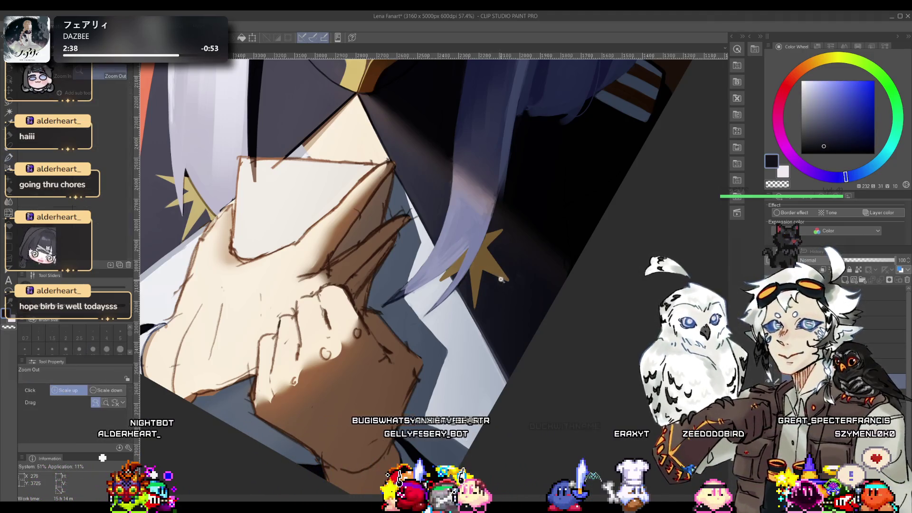
Step: Zoom out and rotate the canvas back to upright
{"action": "left_click", "coordinate": [490, 280], "text": "ctrl+alt"}
{"action": "left_click", "coordinate": [490, 280], "text": "ctrl+alt"}
{"action": "left_click_drag", "start_coordinate": [491, 280], "coordinate": [533, 223]}
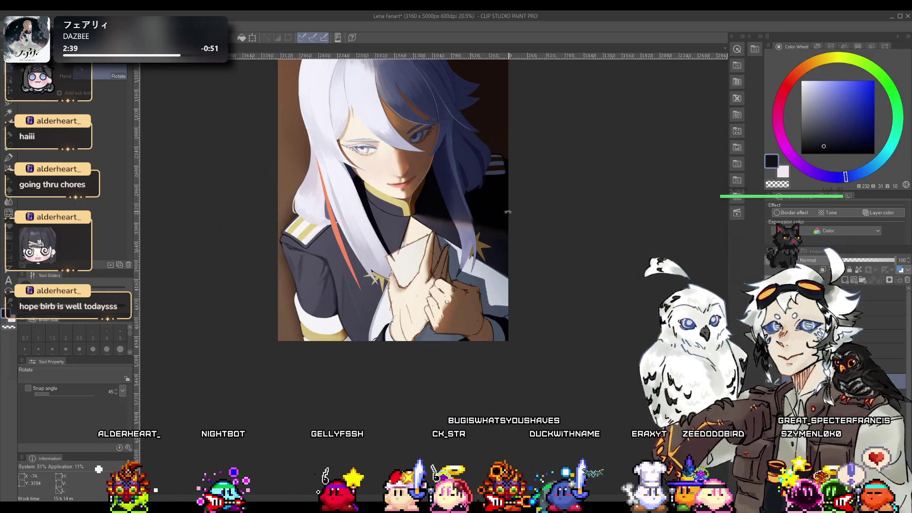
Step: Zoom into the hands, tilt the canvas about 35° counter-clockwise, and eyedrop the star's gold-brown
{"action": "scroll", "coordinate": [517, 238], "scroll_direction": "up", "scroll_amount": 5}
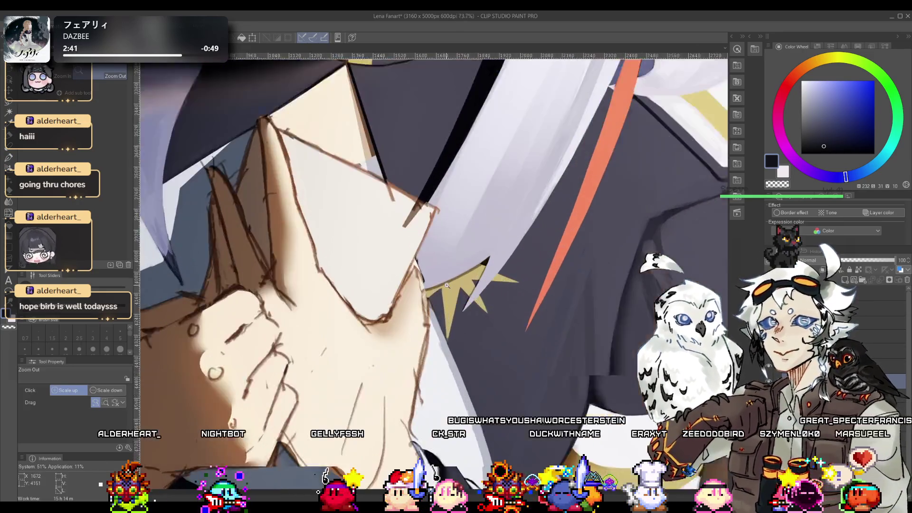
{"action": "scroll", "coordinate": [412, 221], "scroll_direction": "up", "scroll_amount": 3}
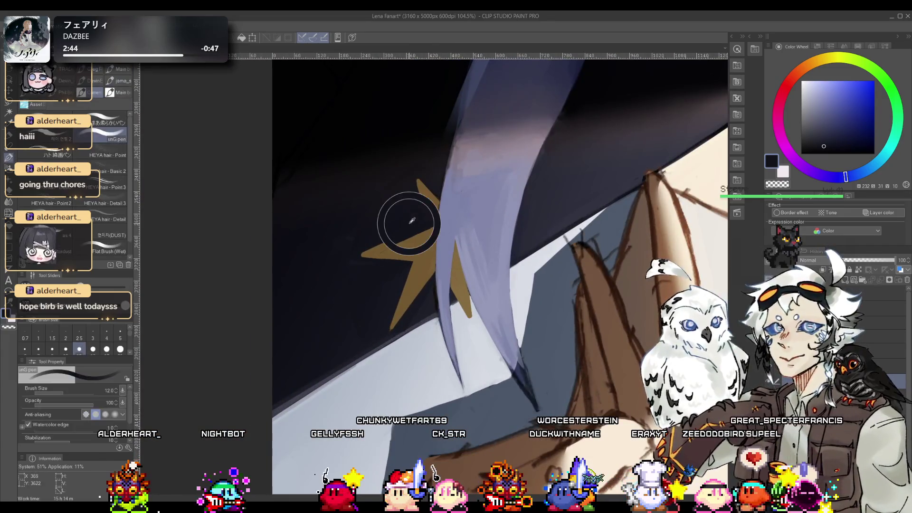
{"action": "scroll", "coordinate": [417, 220], "scroll_direction": "down", "scroll_amount": 5}
{"action": "left_click_drag", "start_coordinate": [416, 220], "coordinate": [399, 285]}
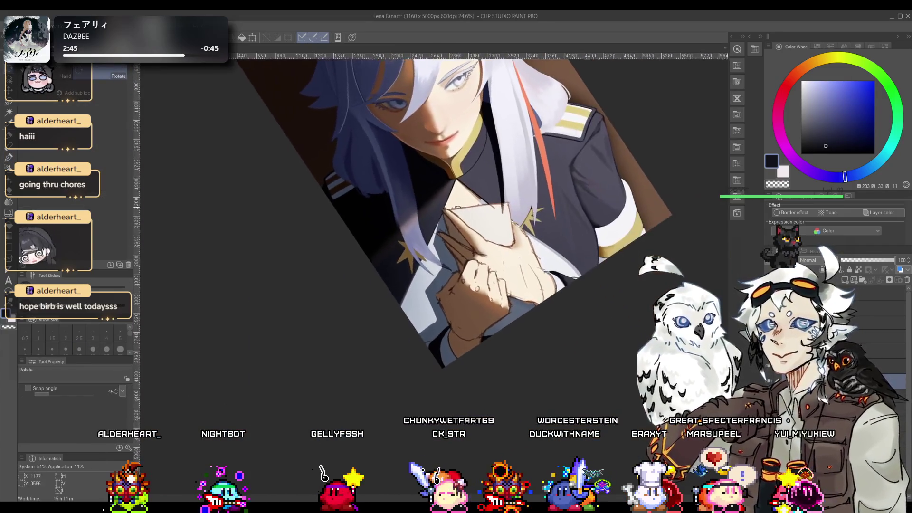
{"action": "scroll", "coordinate": [412, 249], "scroll_direction": "up", "scroll_amount": 2}
{"action": "left_click", "coordinate": [407, 247], "text": "alt"}
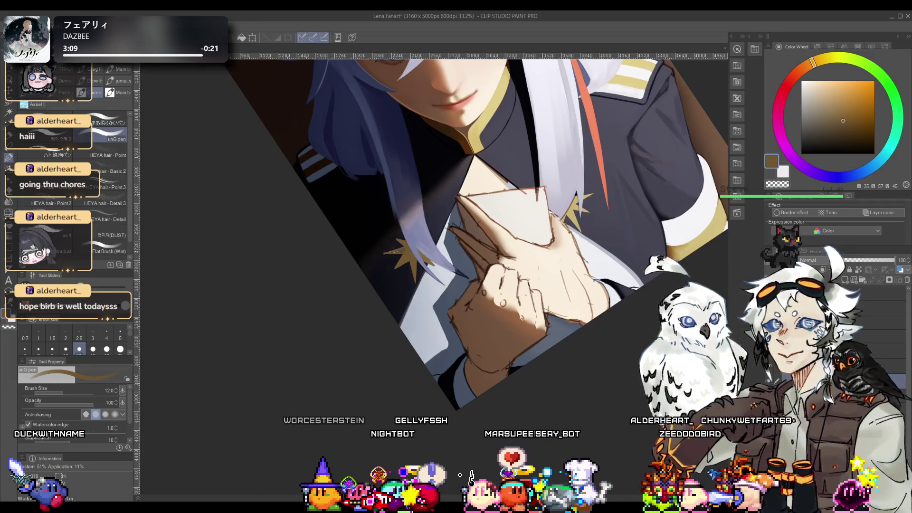
Step: Set the pen to size 30, eyedrop navy then the star's gold, mirror the canvas and zoom to 63.5%
{"action": "key", "text": "bracketright"}
{"action": "key", "text": "bracketright"}
{"action": "key", "text": "bracketright"}
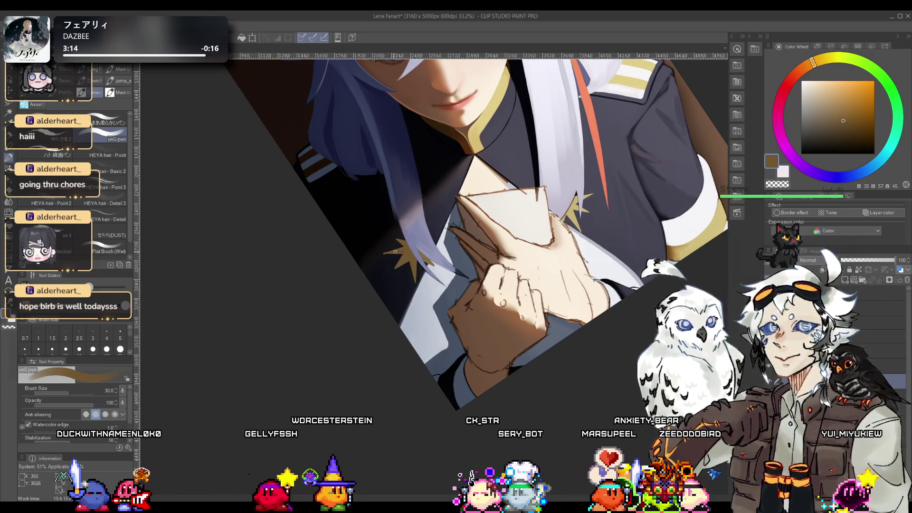
{"action": "left_click", "coordinate": [384, 256], "text": "alt"}
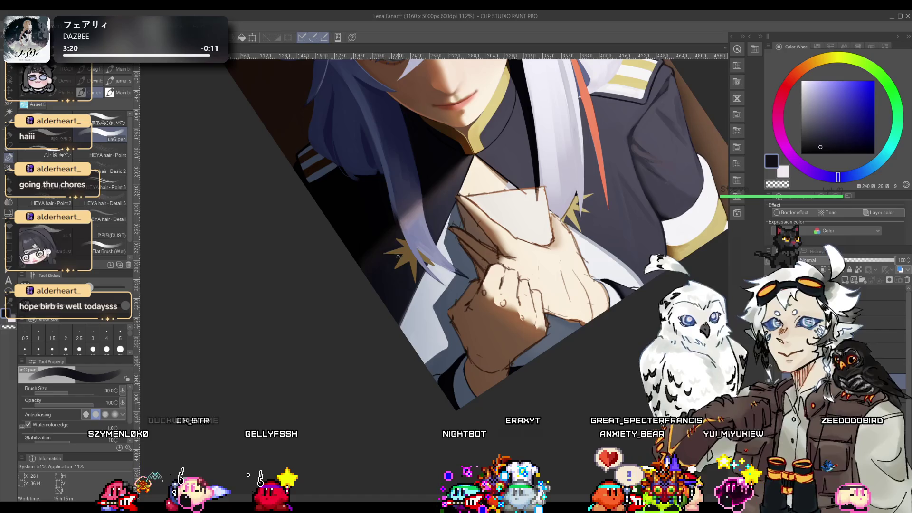
{"action": "left_click", "coordinate": [415, 262], "text": "alt"}
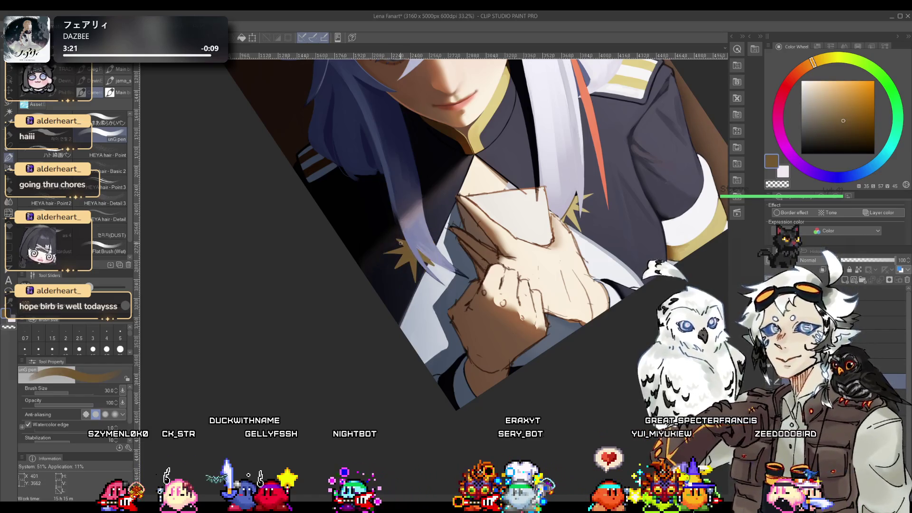
{"action": "key", "text": "h"}
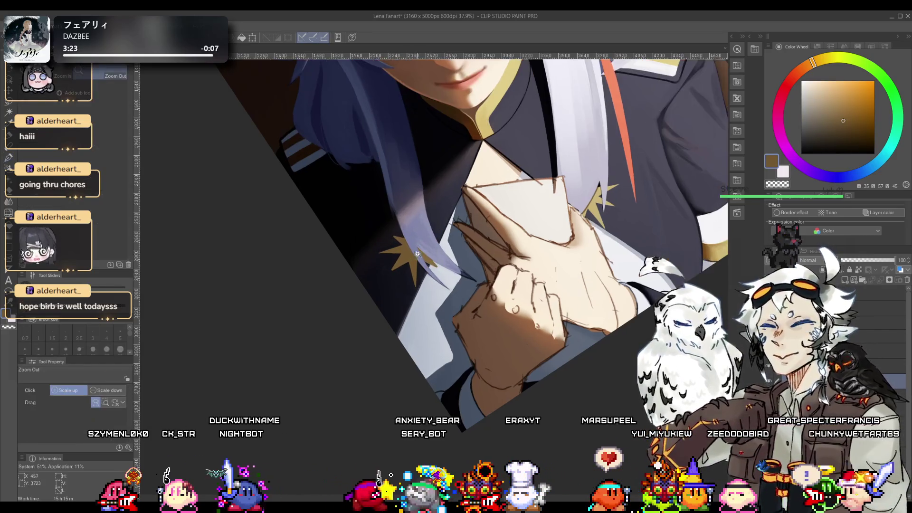
{"action": "scroll", "coordinate": [469, 186], "scroll_direction": "up", "scroll_amount": 3}
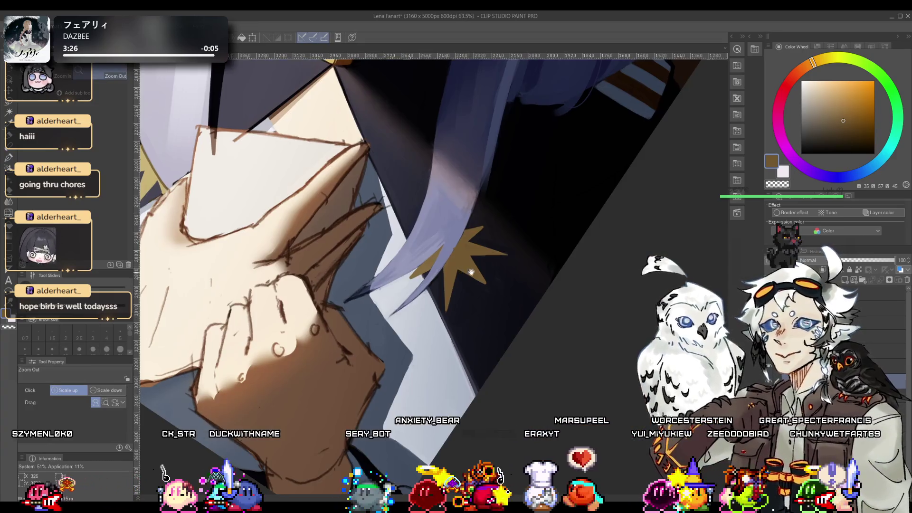
Step: Centre the star and trim its upper point, alternating the star's gold-brown with the uniform's dark navy
{"action": "left_click_drag", "start_coordinate": [471, 272], "coordinate": [431, 281]}
{"action": "key", "text": "p"}
{"action": "left_click", "coordinate": [464, 272], "text": "alt"}
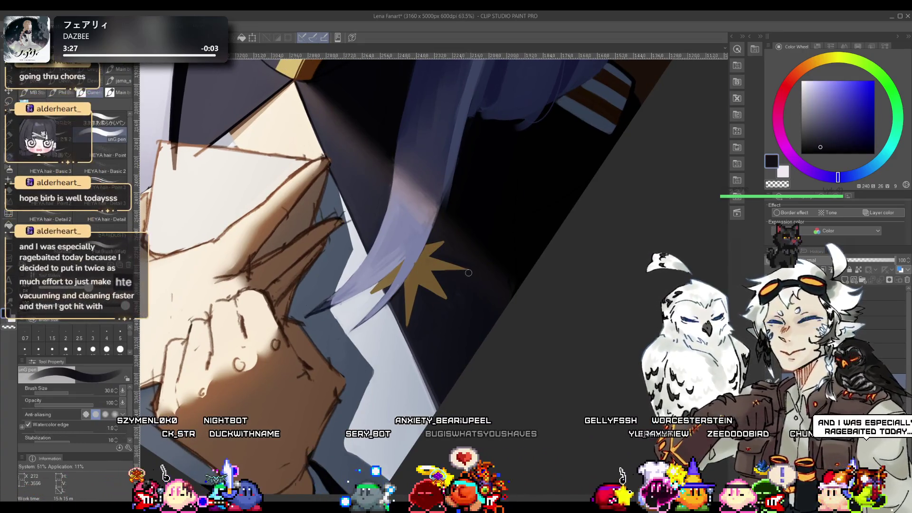
{"action": "left_click", "coordinate": [425, 268], "text": "alt"}
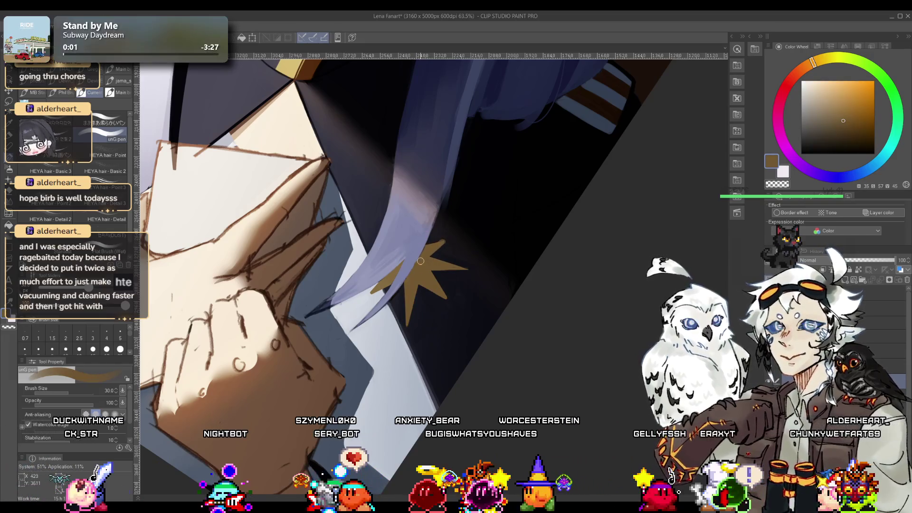
{"action": "left_click", "coordinate": [432, 271], "text": "alt"}
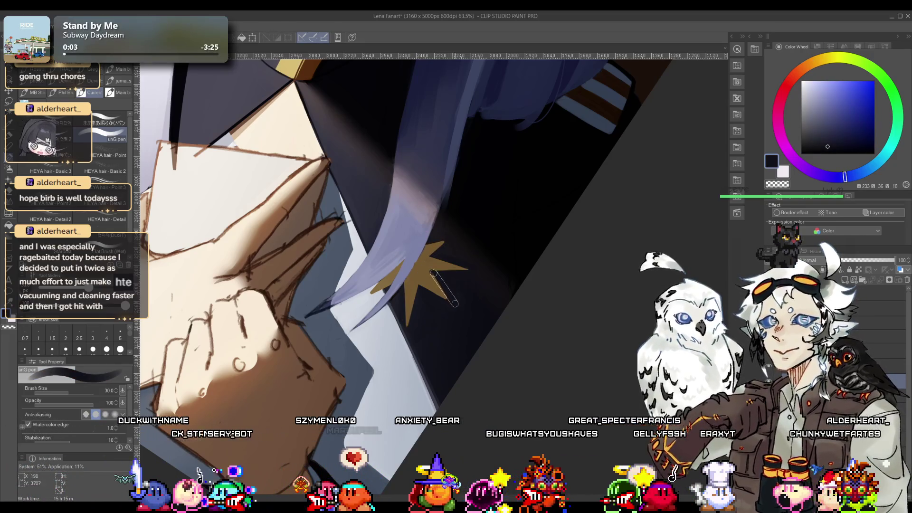
{"action": "left_click", "coordinate": [437, 267], "text": "alt"}
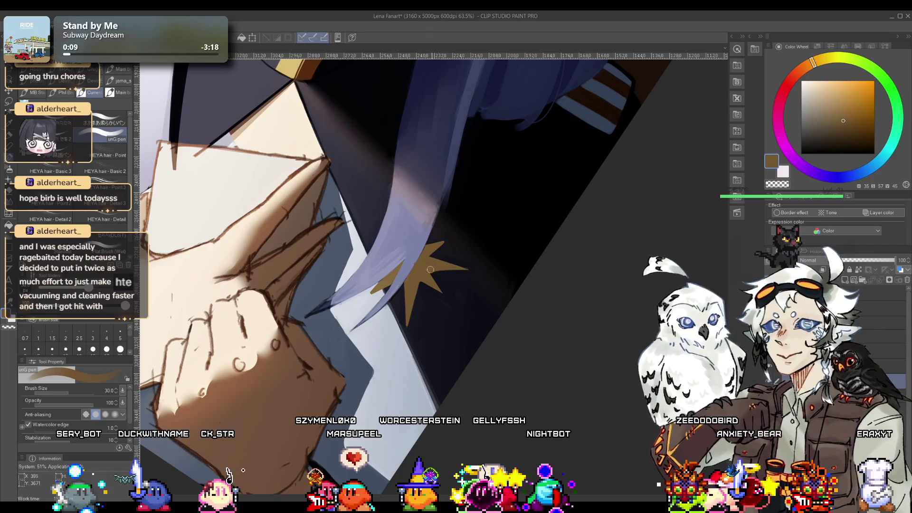
{"action": "left_click", "coordinate": [444, 243], "text": "alt"}
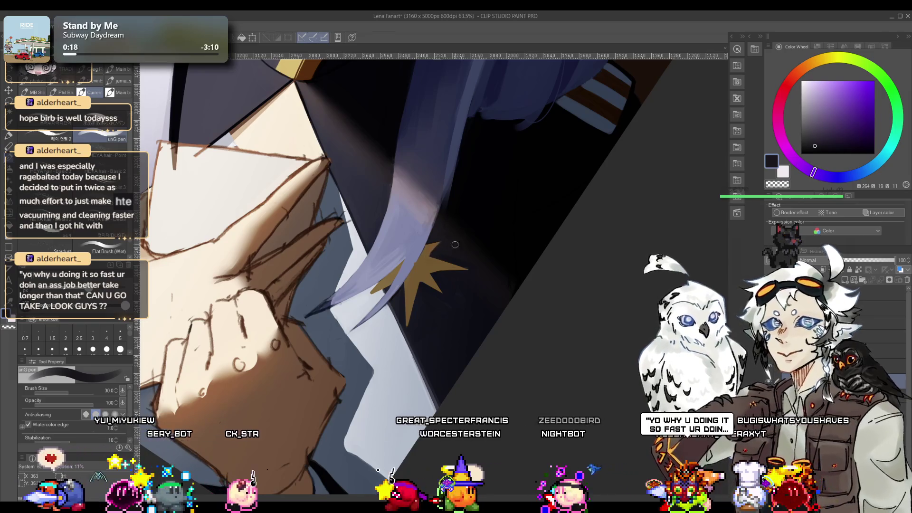
{"action": "scroll", "coordinate": [455, 244], "scroll_direction": "down", "scroll_amount": 5}
{"action": "scroll", "coordinate": [478, 287], "scroll_direction": "up", "scroll_amount": 5}
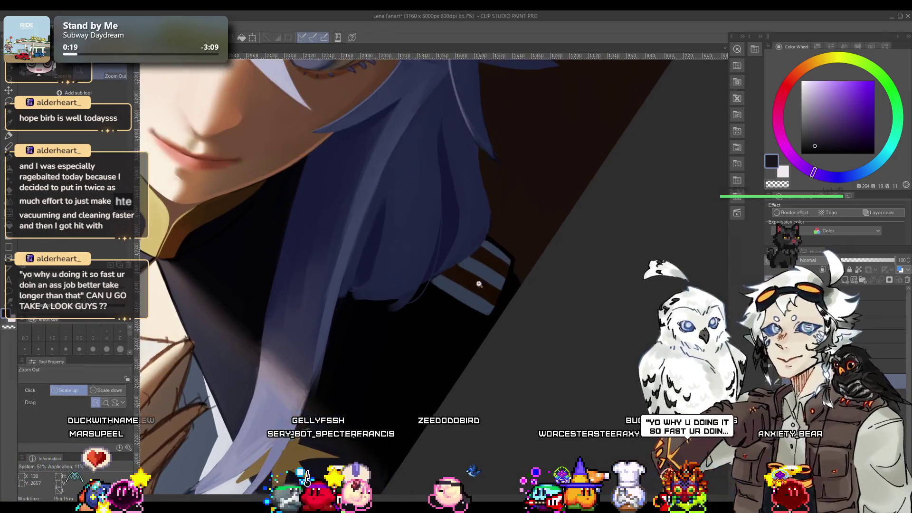
{"action": "scroll", "coordinate": [478, 288], "scroll_direction": "down", "scroll_amount": 5}
{"action": "scroll", "coordinate": [424, 310], "scroll_direction": "down", "scroll_amount": 2}
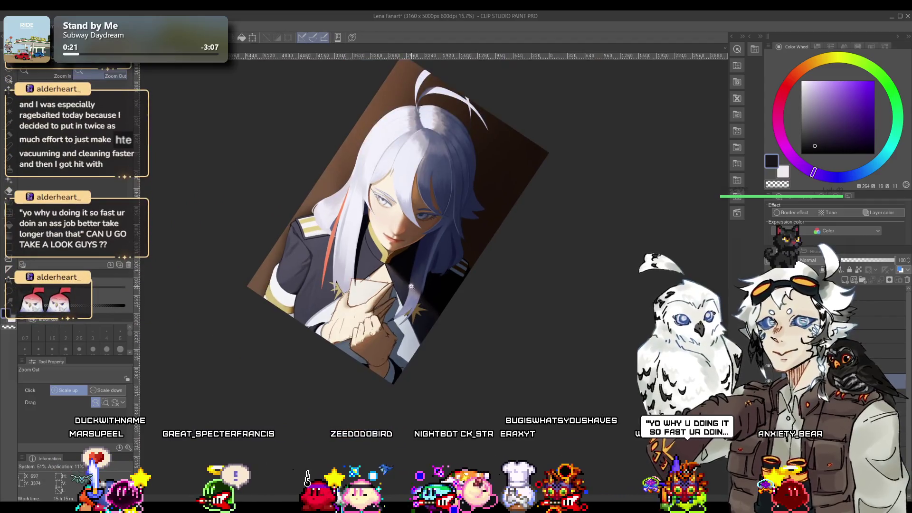
{"action": "scroll", "coordinate": [323, 262], "scroll_direction": "down", "scroll_amount": 1}
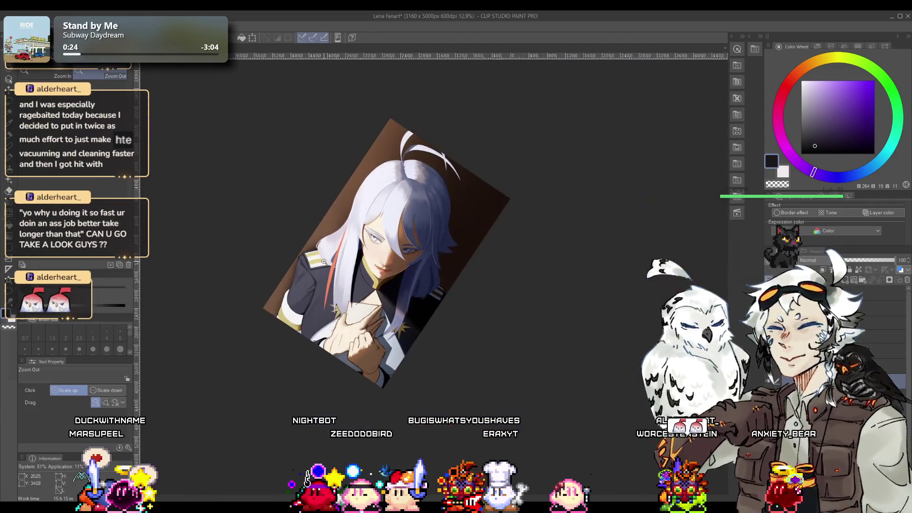
{"action": "scroll", "coordinate": [388, 298], "scroll_direction": "up", "scroll_amount": 6}
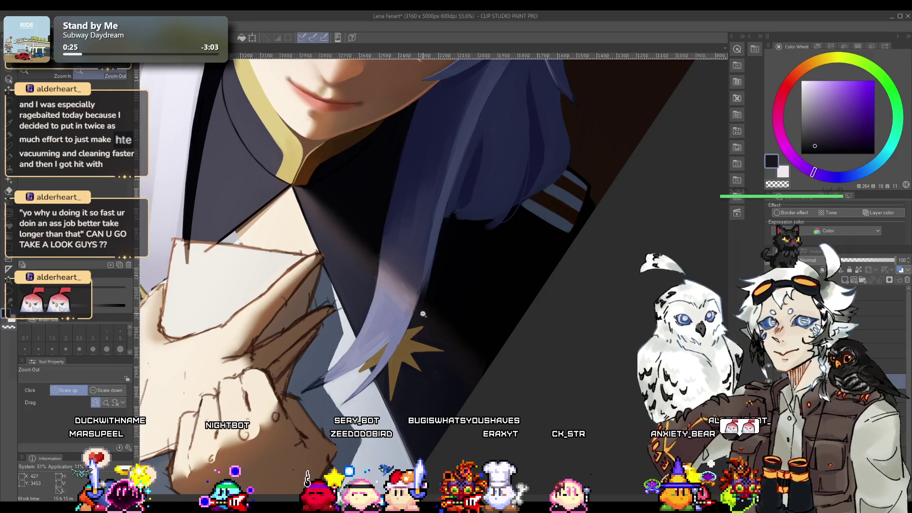
{"action": "scroll", "coordinate": [408, 359], "scroll_direction": "up", "scroll_amount": 3}
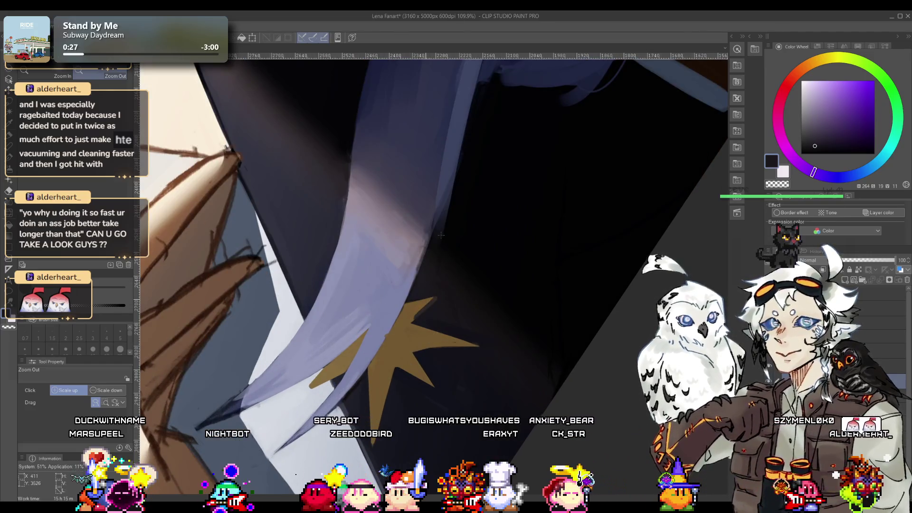
Step: Sample the star's tan, the purple shadow and the hair's lavender, and enlarge the brush to 20
{"action": "key", "text": "b"}
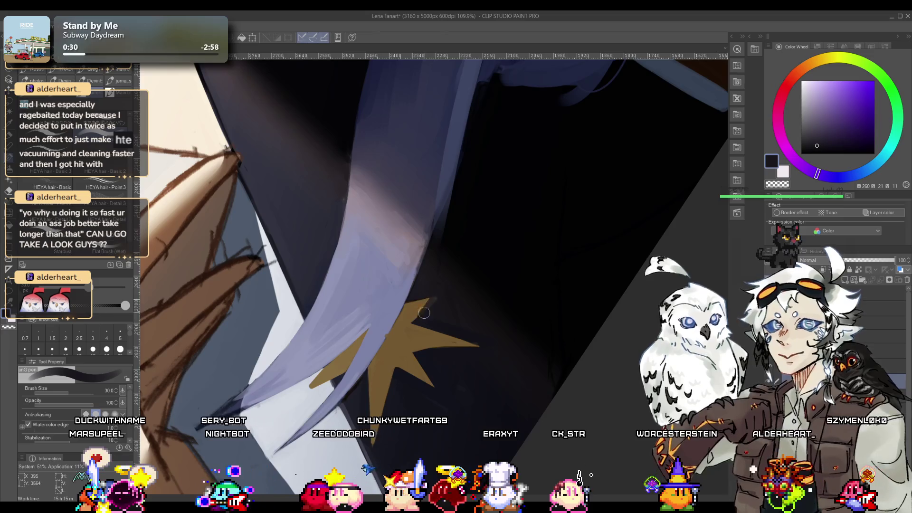
{"action": "left_click", "coordinate": [409, 319], "text": "alt"}
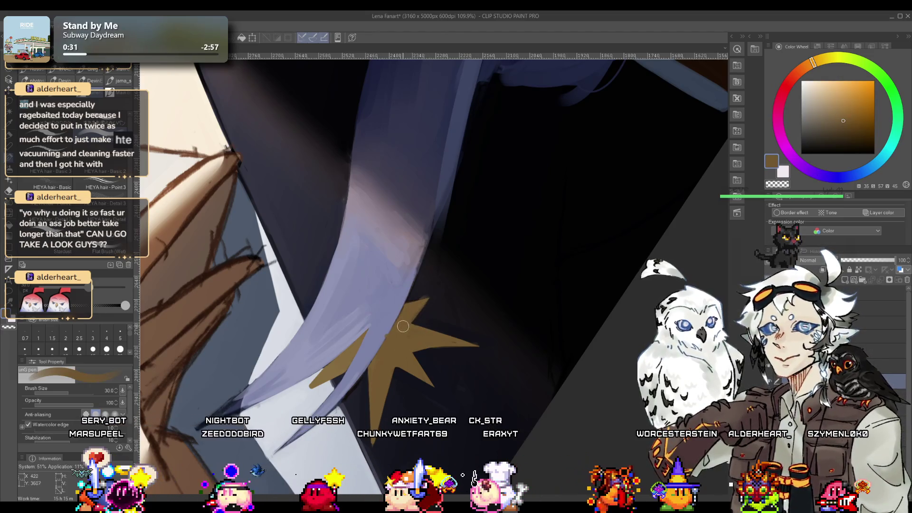
{"action": "left_click", "coordinate": [436, 293], "text": "alt"}
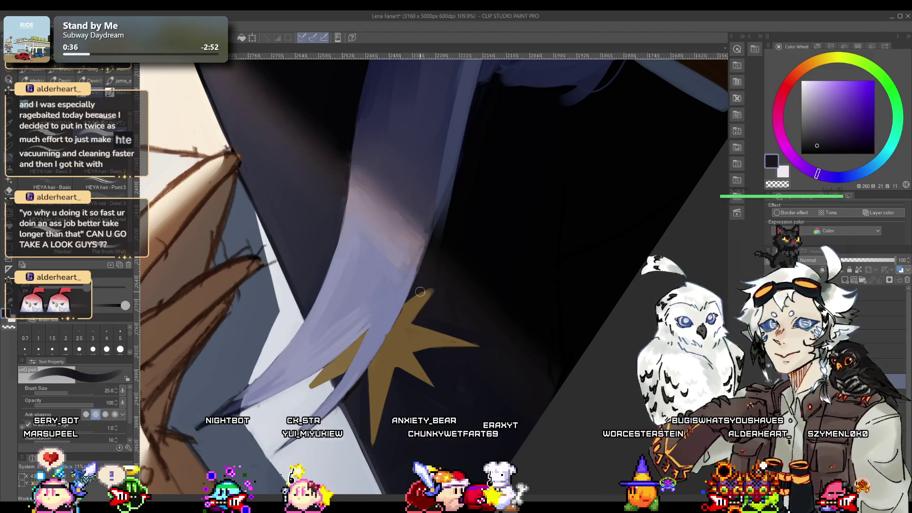
{"action": "left_click", "coordinate": [391, 367], "text": "alt"}
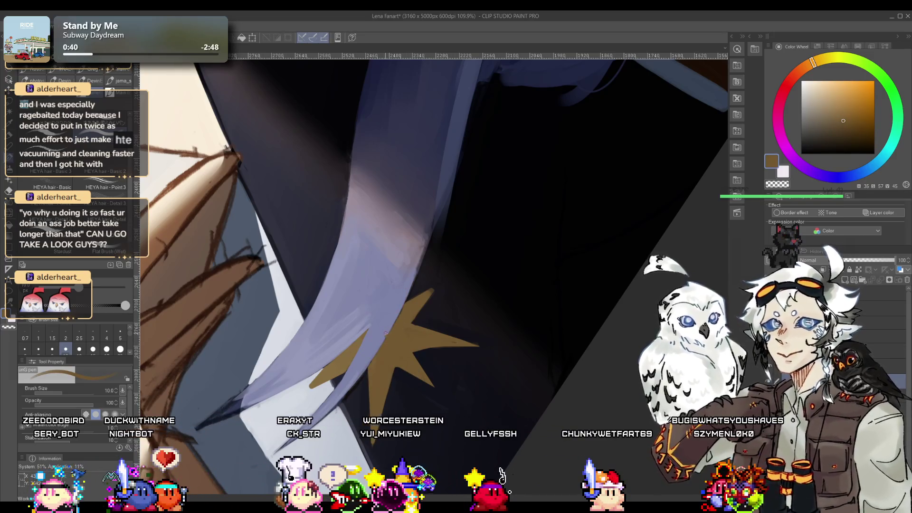
{"action": "left_click", "coordinate": [335, 376], "text": "alt"}
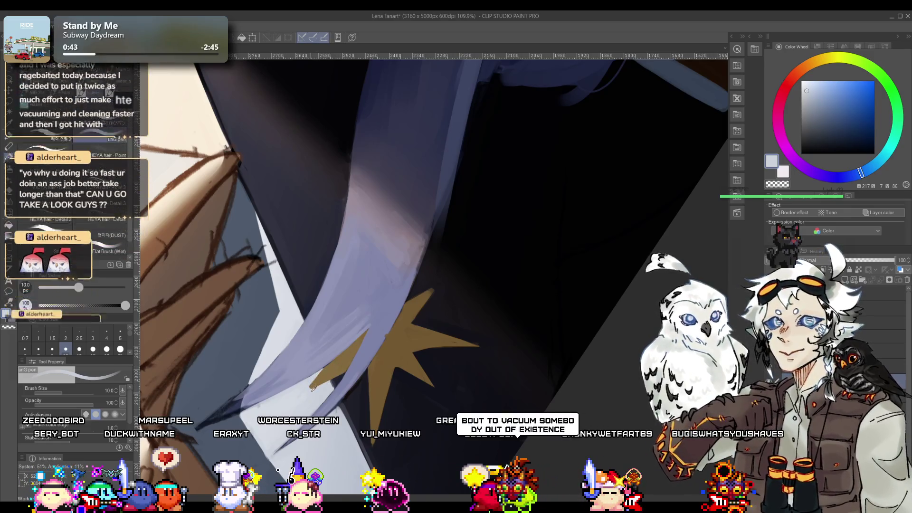
{"action": "key", "text": "bracketright"}
{"action": "key", "text": "bracketright"}
{"action": "key", "text": "bracketright"}
{"action": "key", "text": "bracketright"}
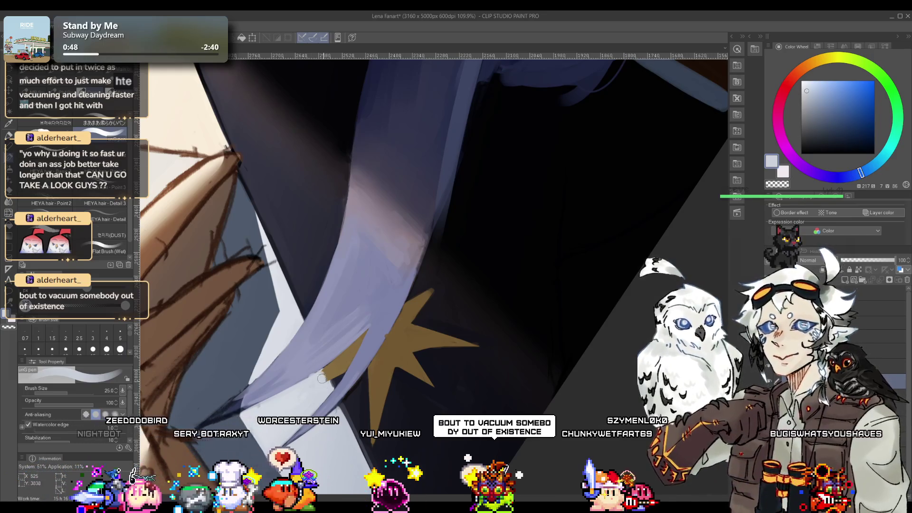
{"action": "left_click", "coordinate": [337, 380], "text": "alt"}
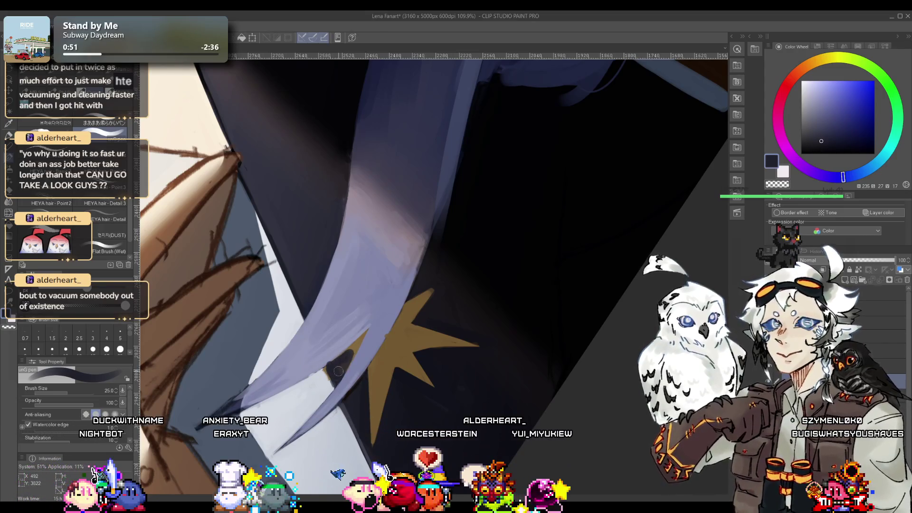
Step: Paint tan where the star meets the hair strand, overlay lavender, then zoom out around the star
{"action": "left_click", "coordinate": [343, 363], "text": "alt"}
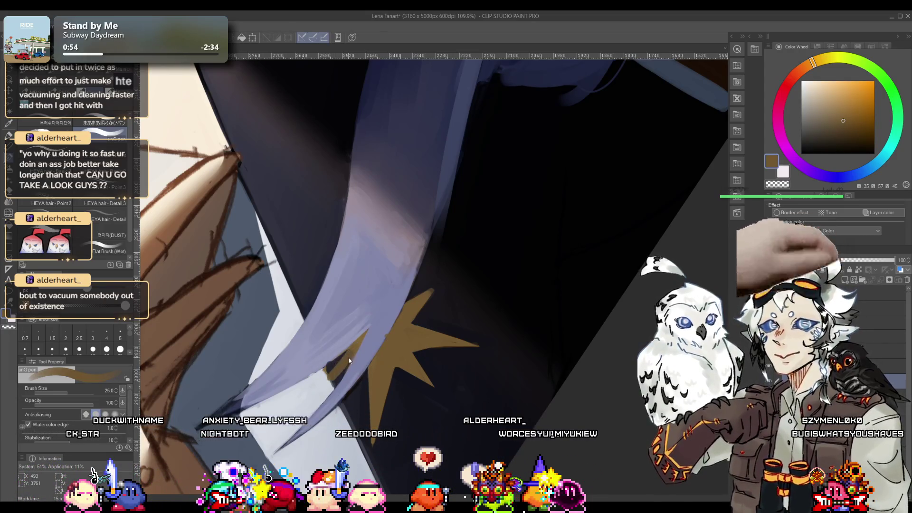
{"action": "left_click", "coordinate": [335, 374], "text": "alt"}
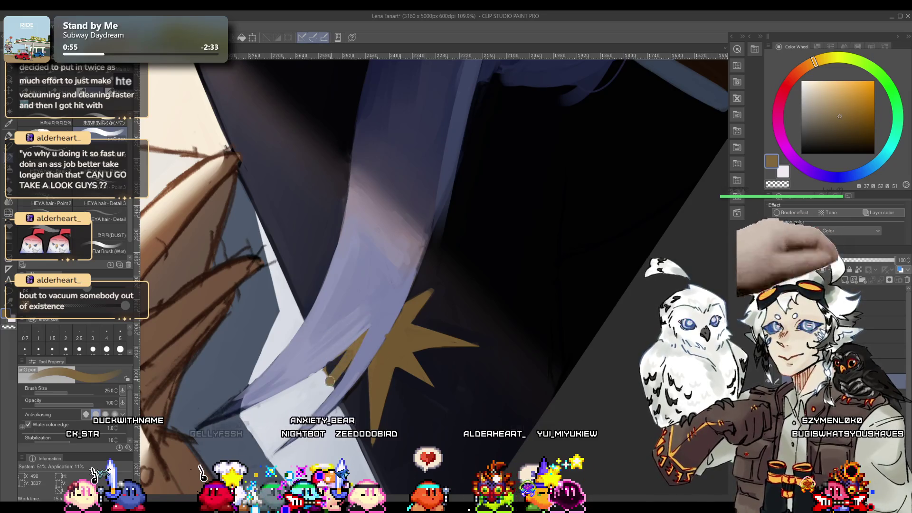
{"action": "left_click_drag", "start_coordinate": [328, 380], "coordinate": [347, 369]}
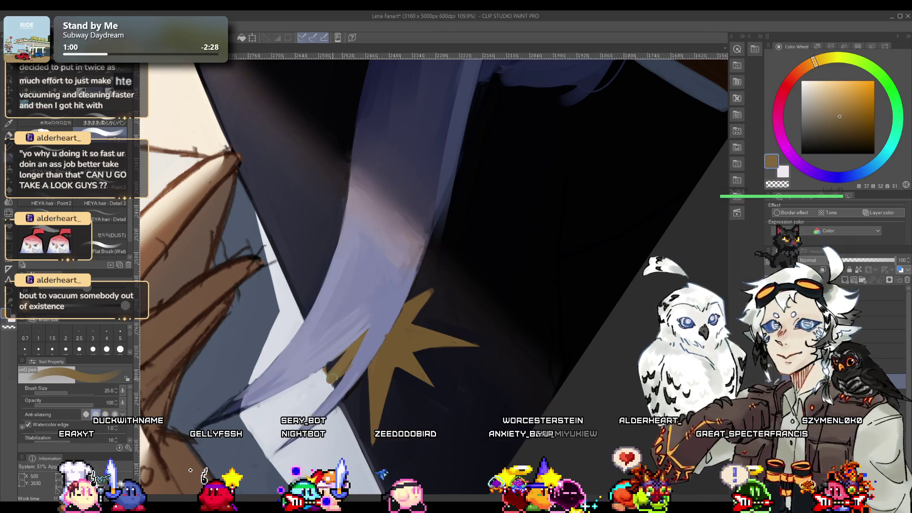
{"action": "left_click", "coordinate": [369, 347], "text": "alt"}
{"action": "mouse_move", "coordinate": [342, 375]}
{"action": "left_mouse_down"}
{"action": "mouse_move", "coordinate": [357, 350]}
{"action": "mouse_move", "coordinate": [326, 368]}
{"action": "left_mouse_up"}
{"action": "left_click", "coordinate": [358, 350], "text": "alt"}
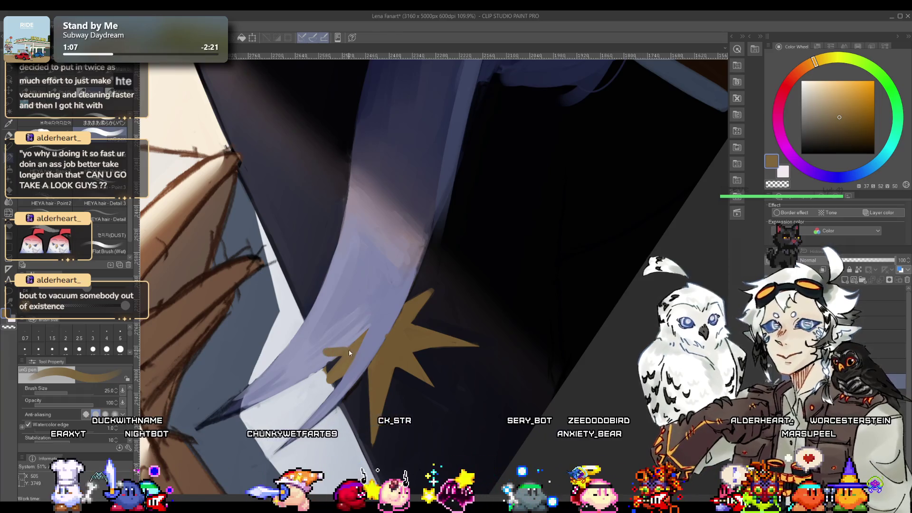
{"action": "mouse_move", "coordinate": [330, 353]}
{"action": "left_mouse_down"}
{"action": "mouse_move", "coordinate": [327, 339]}
{"action": "mouse_move", "coordinate": [480, 294]}
{"action": "left_mouse_up"}
{"action": "scroll", "coordinate": [480, 295], "scroll_direction": "up", "scroll_amount": 5}
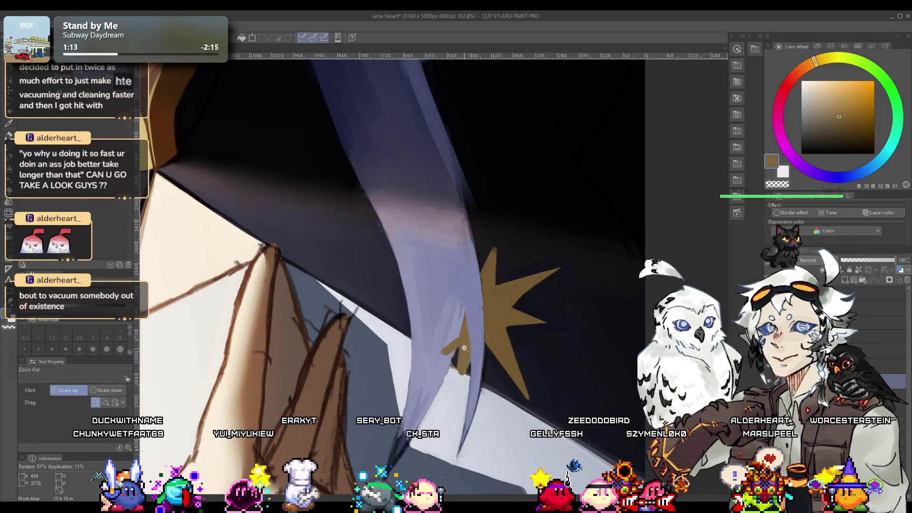
Step: Zoom out, then rotate the view clockwise and zoom in onto the star
{"action": "left_click", "coordinate": [467, 347]}
{"action": "left_click", "coordinate": [476, 337]}
{"action": "left_click_drag", "start_coordinate": [494, 278], "coordinate": [517, 302]}
{"action": "scroll", "coordinate": [517, 302], "scroll_direction": "up", "scroll_amount": 3}
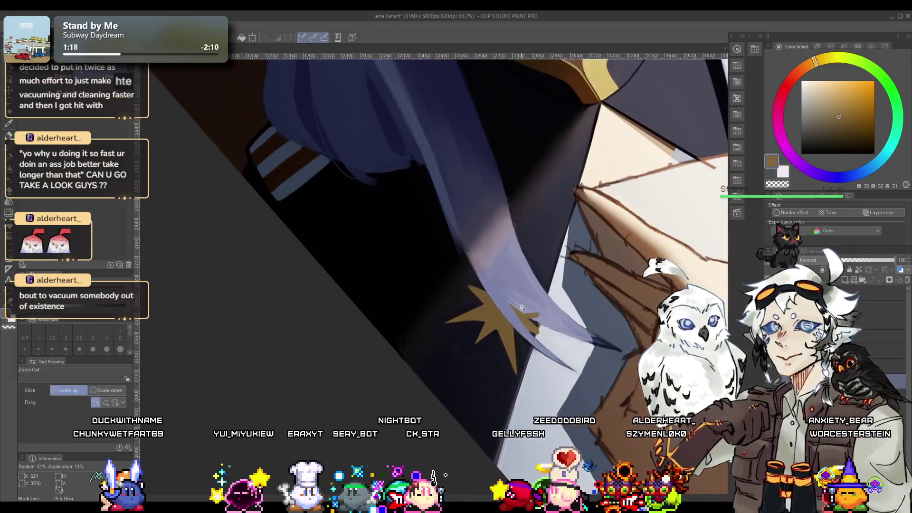
{"action": "left_click", "coordinate": [519, 308], "text": "alt"}
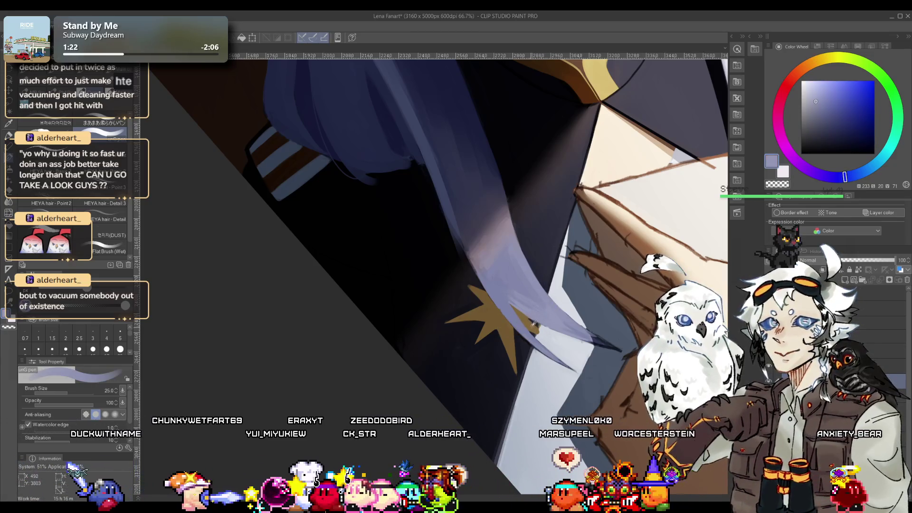
{"action": "left_click", "coordinate": [538, 315], "text": "alt"}
{"action": "key", "text": "r"}
{"action": "scroll", "coordinate": [545, 364], "scroll_direction": "up", "scroll_amount": 2}
{"action": "mouse_move", "coordinate": [537, 314]}
{"action": "left_mouse_down"}
{"action": "mouse_move", "coordinate": [546, 363]}
{"action": "mouse_move", "coordinate": [522, 364]}
{"action": "left_mouse_up"}
{"action": "scroll", "coordinate": [504, 365], "scroll_direction": "up", "scroll_amount": 2}
{"action": "key", "text": "p"}
Step: Paint the star's edges, alternating the uniform's dark navy, the hair's lavender and golden brown
{"action": "left_click", "coordinate": [504, 364], "text": "alt"}
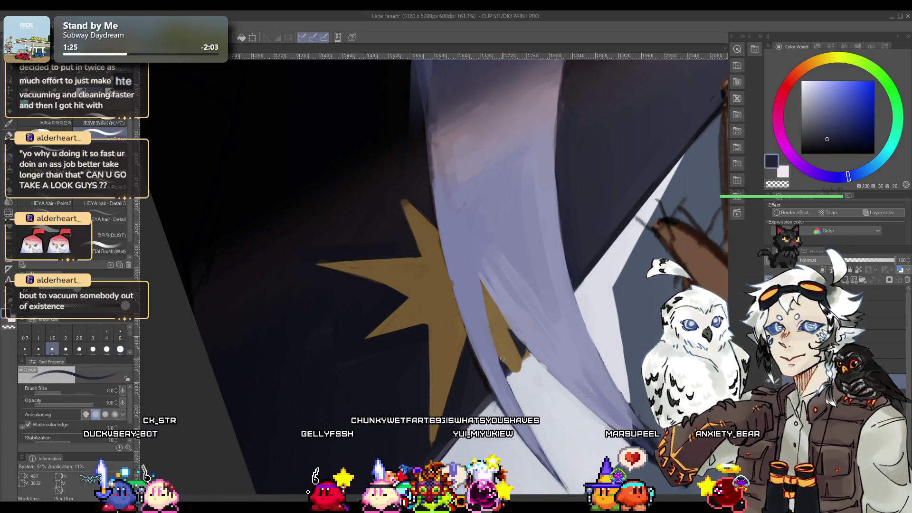
{"action": "left_click", "coordinate": [527, 351], "text": "alt"}
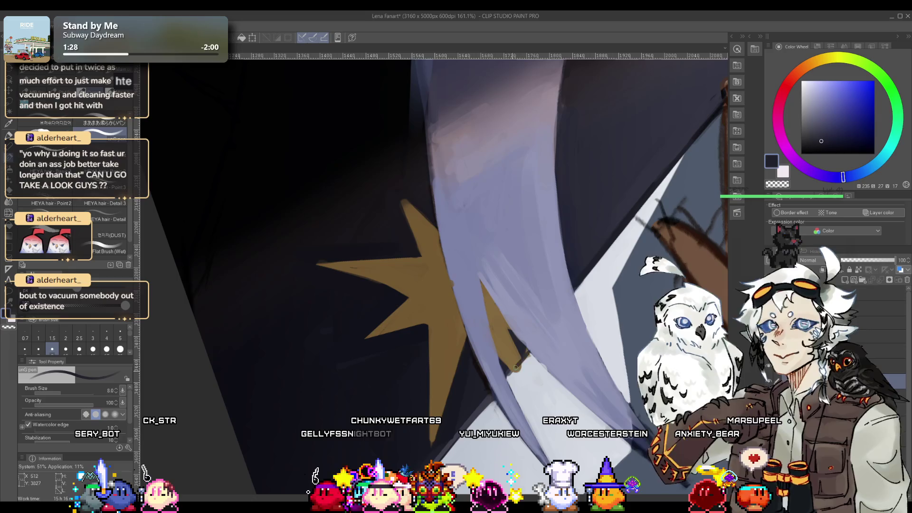
{"action": "left_click", "coordinate": [524, 368], "text": "alt"}
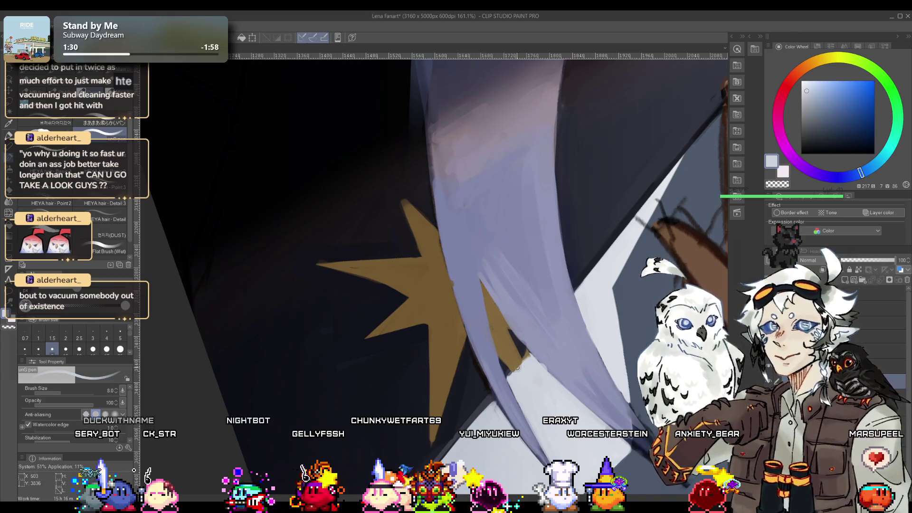
{"action": "left_click", "coordinate": [499, 361], "text": "alt"}
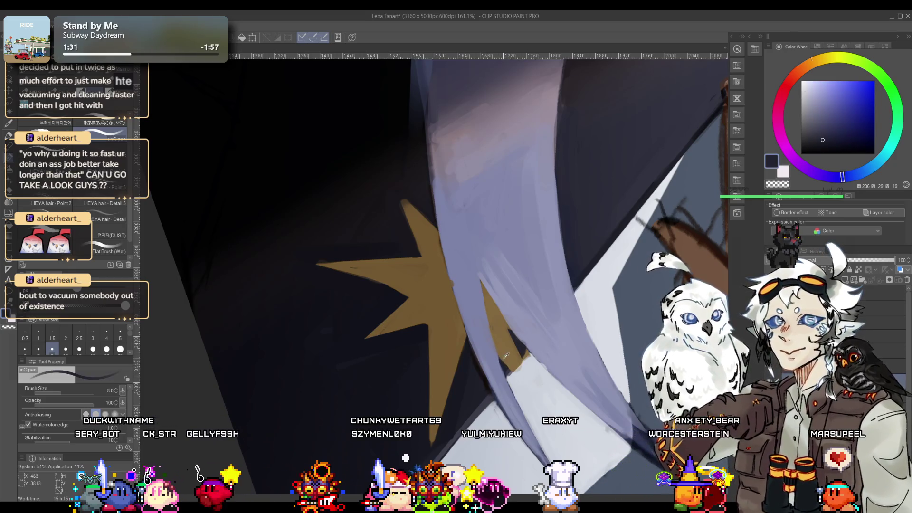
{"action": "left_click", "coordinate": [502, 358], "text": "alt"}
{"action": "left_click", "coordinate": [506, 365], "text": "alt"}
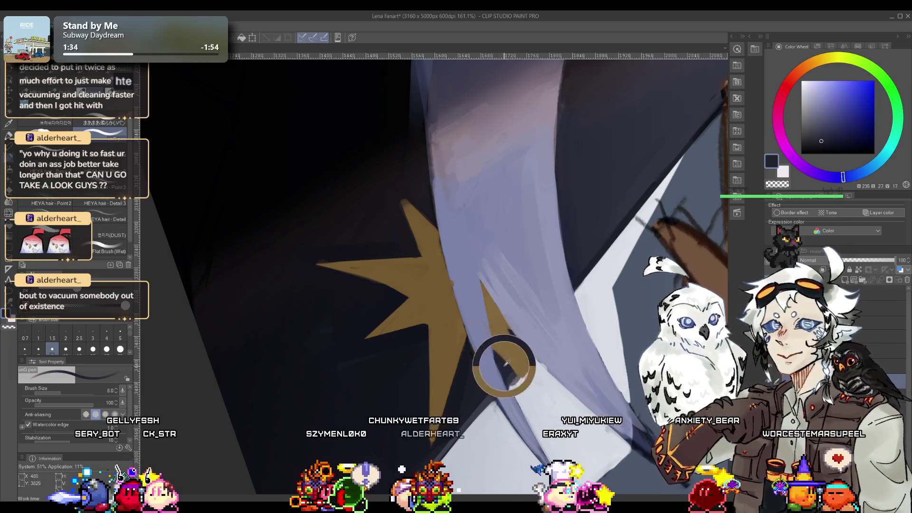
{"action": "left_click", "coordinate": [524, 360], "text": "alt"}
{"action": "left_click", "coordinate": [508, 359], "text": "alt"}
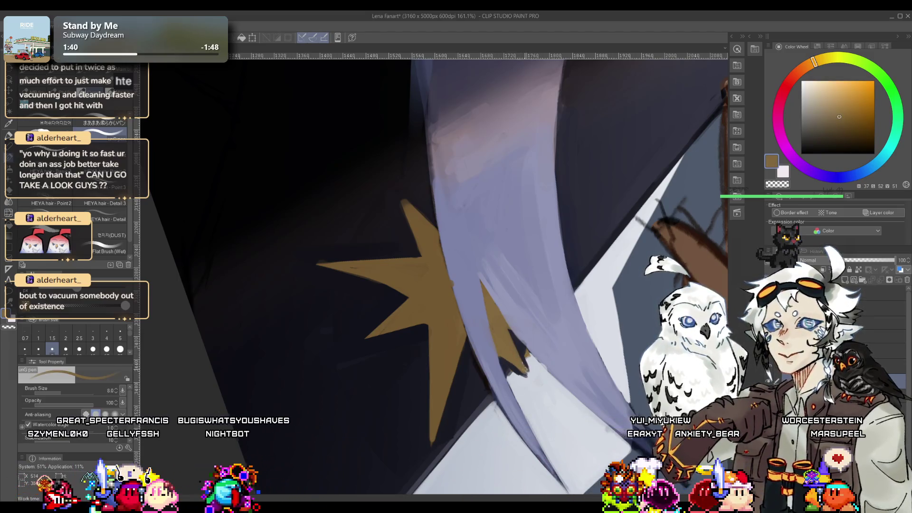
Step: Blend the hair strand's edge over the star with dark navy, pale grey-blue and gold-brown strokes
{"action": "left_click", "coordinate": [518, 347], "text": "alt"}
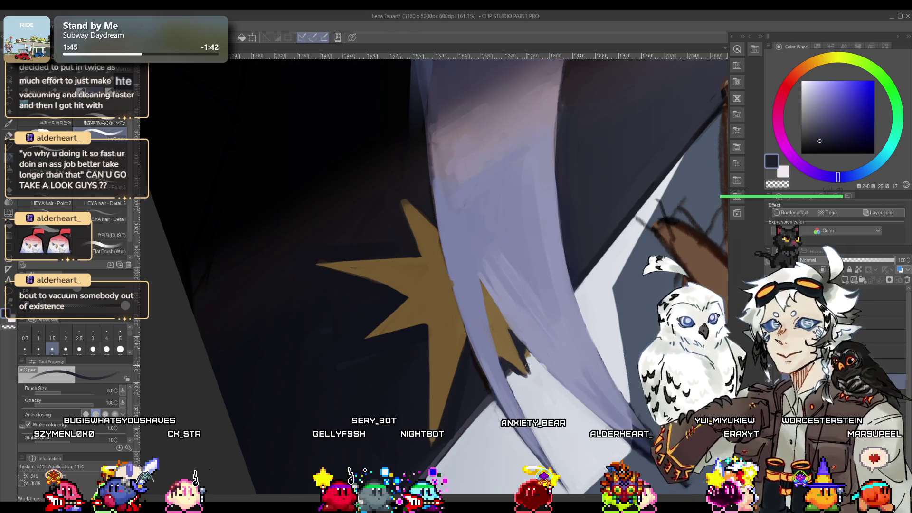
{"action": "left_click", "coordinate": [508, 374], "text": "alt"}
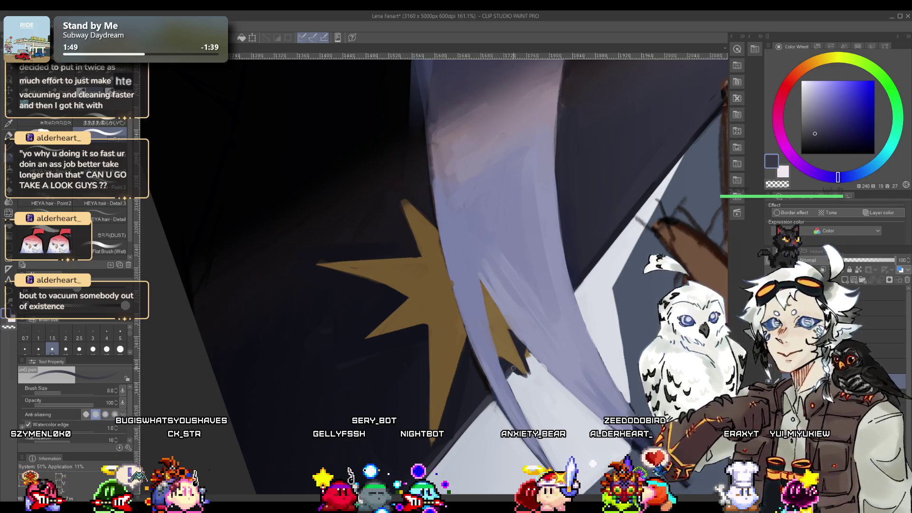
{"action": "left_click", "coordinate": [528, 366], "text": "alt"}
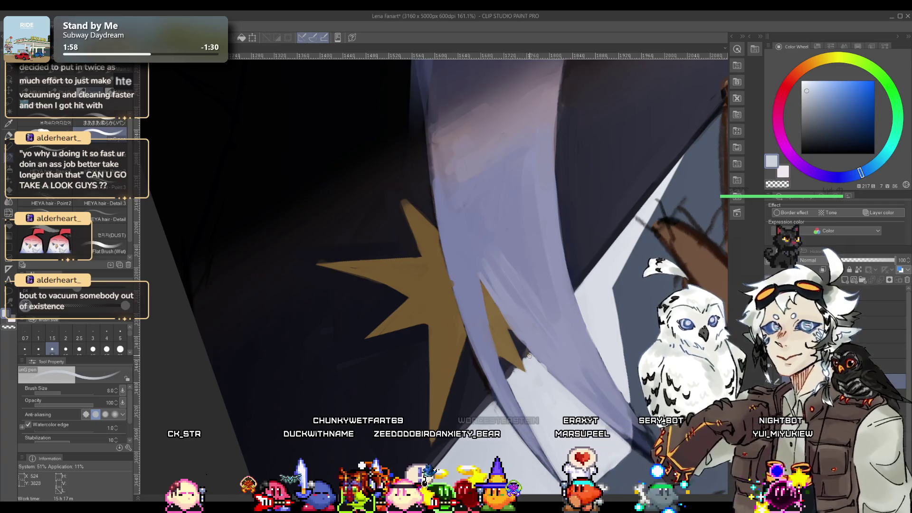
{"action": "left_click", "coordinate": [512, 371], "text": "alt"}
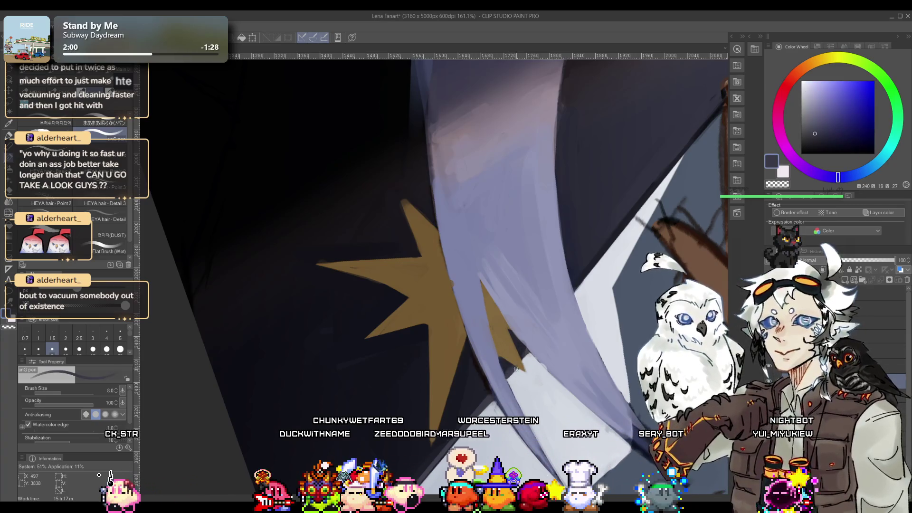
{"action": "scroll", "coordinate": [527, 350], "scroll_direction": "up", "scroll_amount": 3}
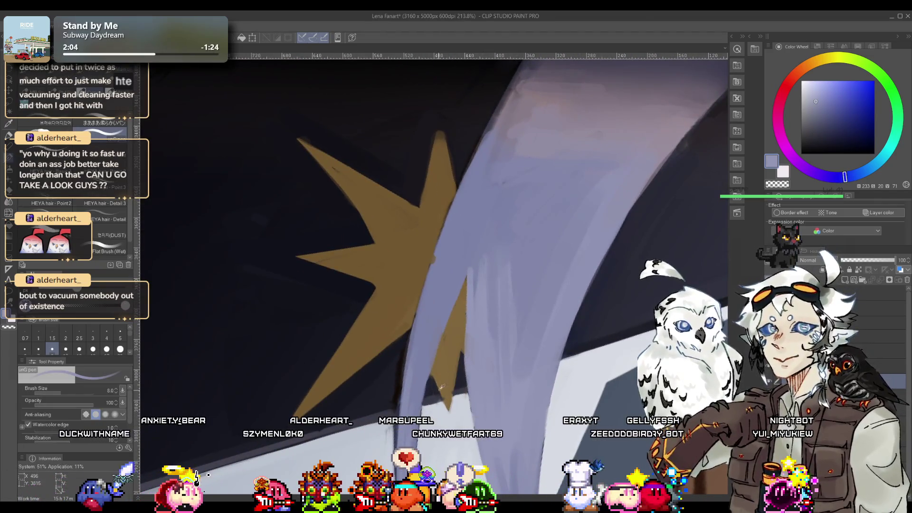
{"action": "left_click", "coordinate": [444, 386], "text": "alt"}
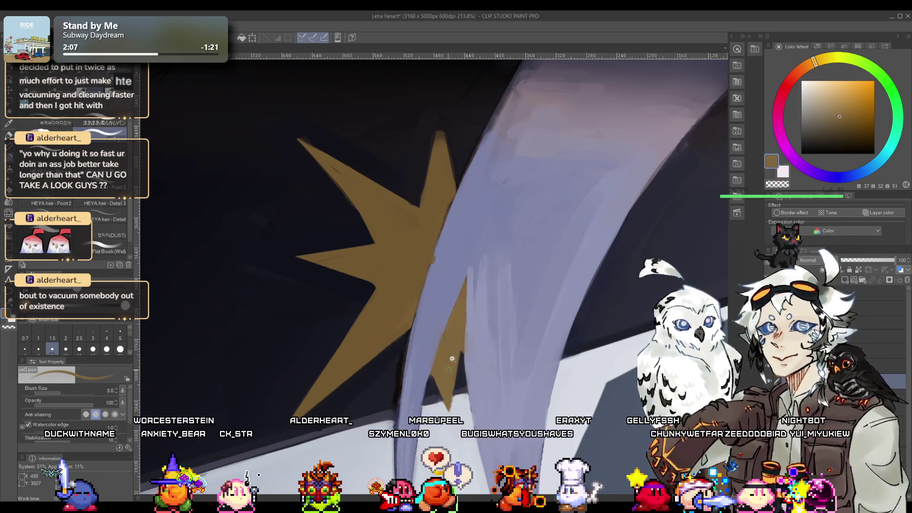
{"action": "scroll", "coordinate": [448, 369], "scroll_direction": "up", "scroll_amount": 4}
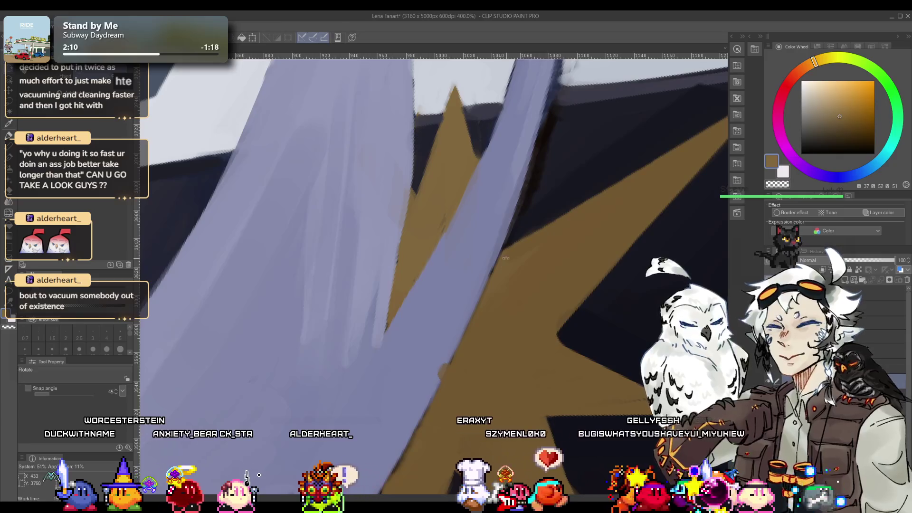
Step: Lasso the gold sliver by the hair, repaint it in the hair's lavender, then zoom out and rotate back
{"action": "left_click_drag", "start_coordinate": [505, 258], "coordinate": [519, 260]}
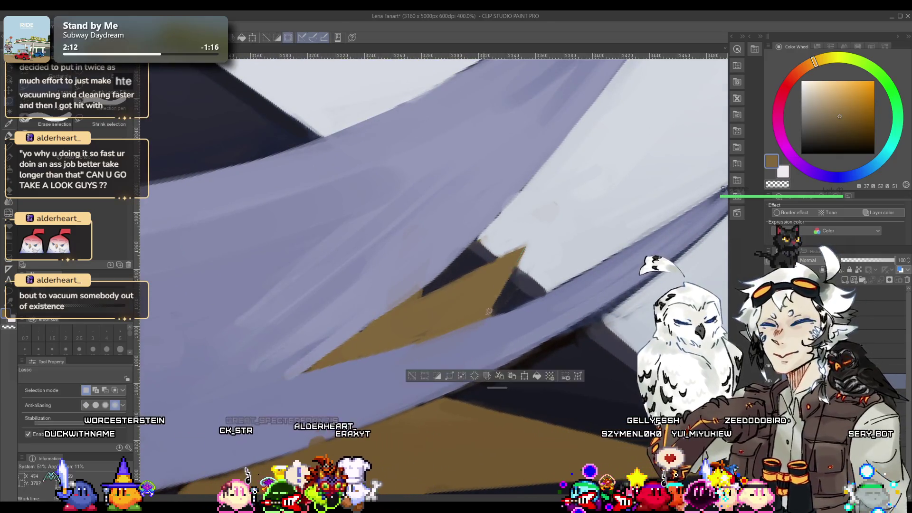
{"action": "left_click_drag", "start_coordinate": [513, 291], "coordinate": [506, 295]}
{"action": "key", "text": "p"}
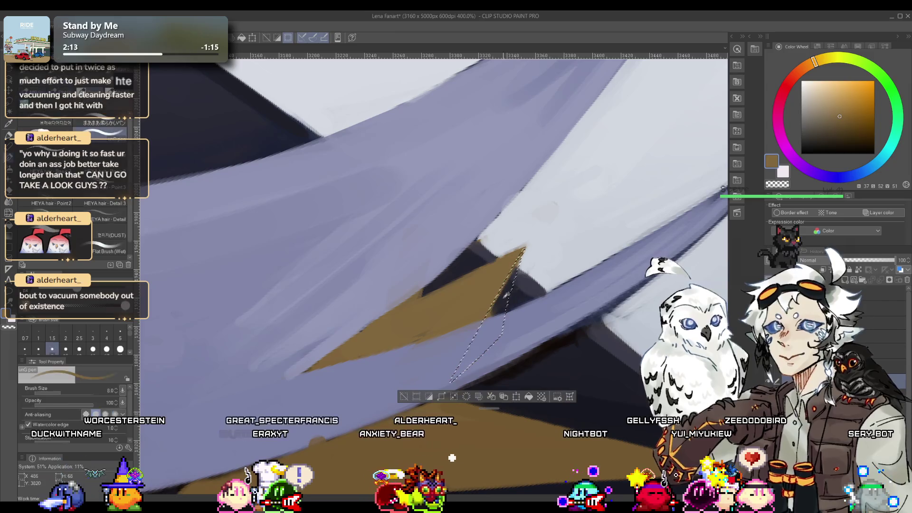
{"action": "left_click", "coordinate": [505, 294], "text": "alt"}
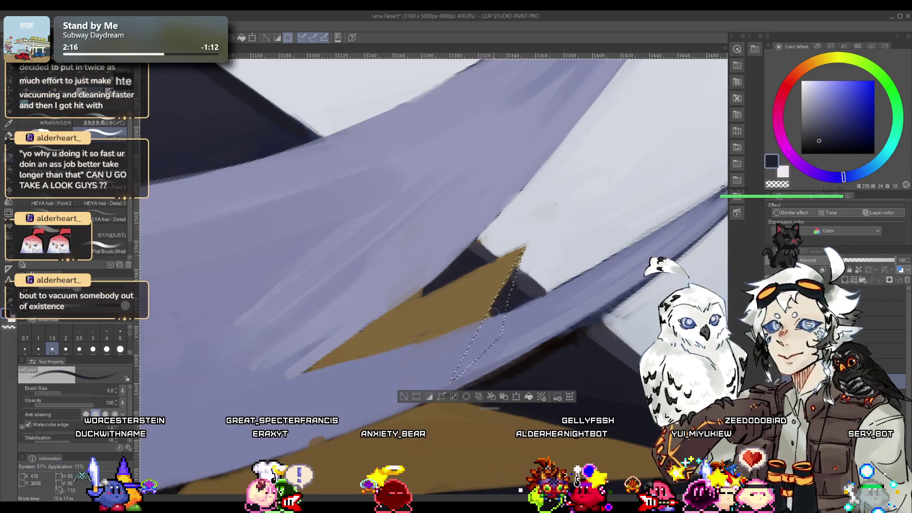
{"action": "left_click", "coordinate": [483, 337], "text": "alt"}
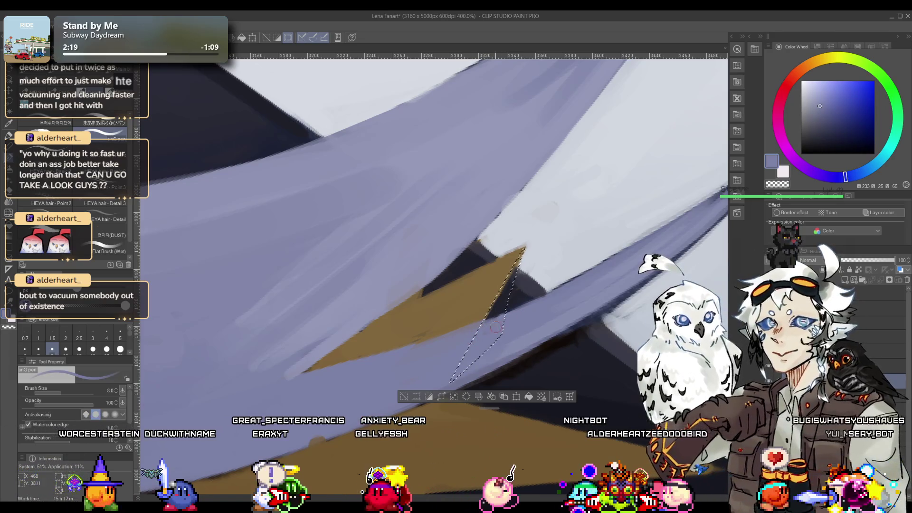
{"action": "scroll", "coordinate": [521, 319], "scroll_direction": "down", "scroll_amount": 5}
{"action": "mouse_move", "coordinate": [521, 318]}
{"action": "left_mouse_down"}
{"action": "mouse_move", "coordinate": [469, 304]}
{"action": "mouse_move", "coordinate": [392, 312]}
{"action": "left_mouse_up"}
{"action": "key", "text": "p"}
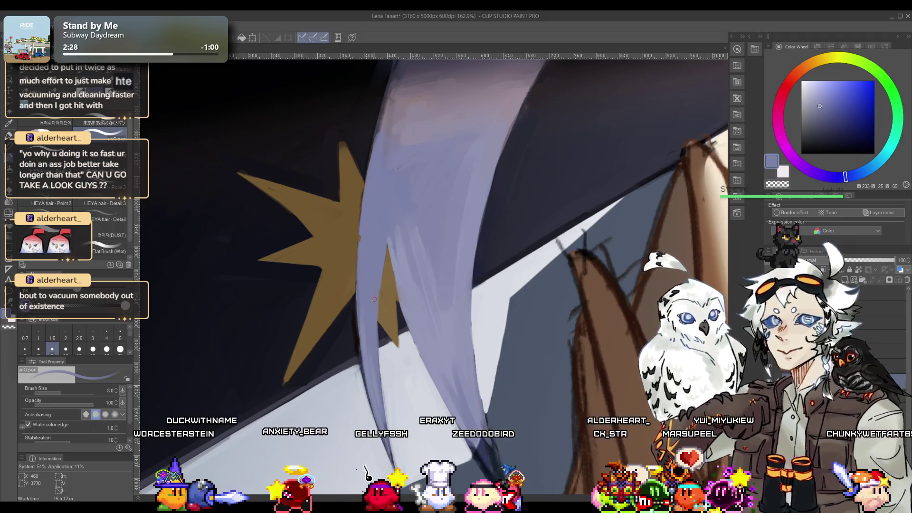
Step: Reset the view rotation with Ctrl+0 to show the whole portrait
{"action": "scroll", "coordinate": [382, 340], "scroll_direction": "down", "scroll_amount": 5}
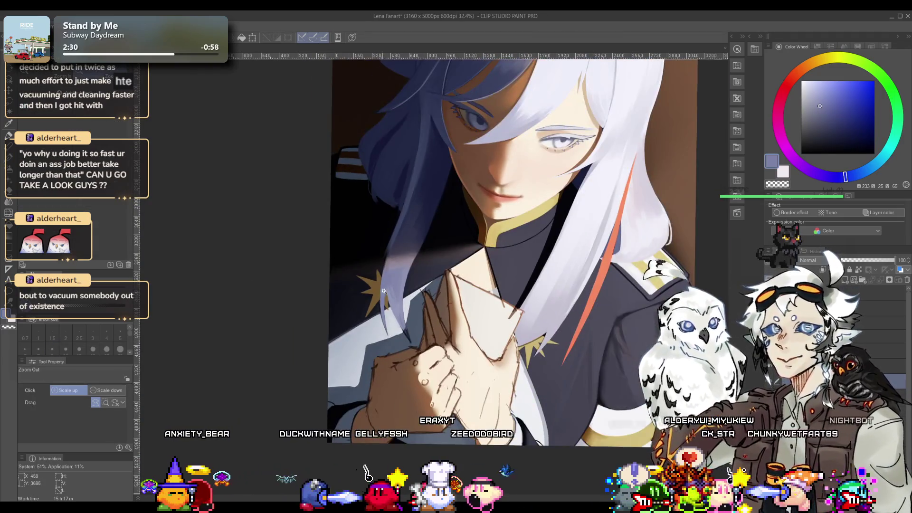
{"action": "scroll", "coordinate": [382, 340], "scroll_direction": "up", "scroll_amount": 2}
{"action": "key", "text": "r"}
{"action": "left_click_drag", "start_coordinate": [382, 340], "coordinate": [413, 275]}
{"action": "key", "text": "ctrl+0"}
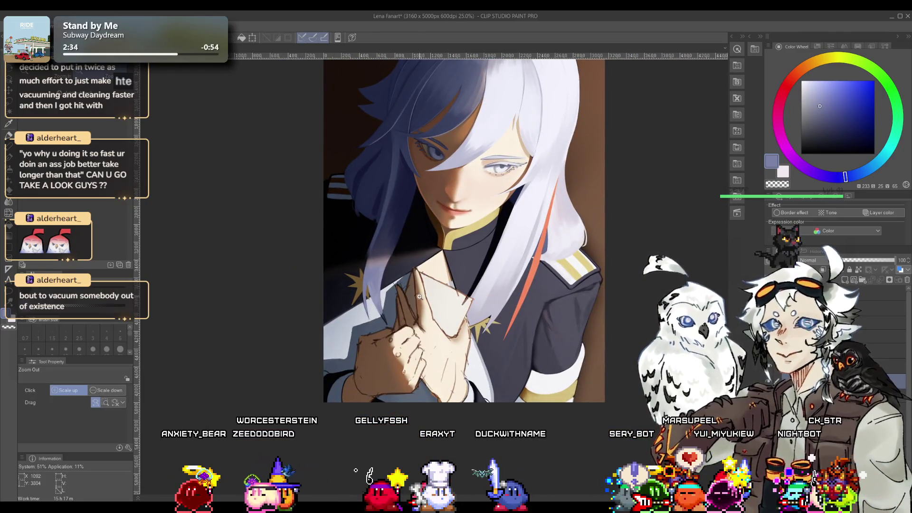
{"action": "scroll", "coordinate": [365, 268], "scroll_direction": "up", "scroll_amount": 2}
{"action": "scroll", "coordinate": [364, 279], "scroll_direction": "up", "scroll_amount": 3}
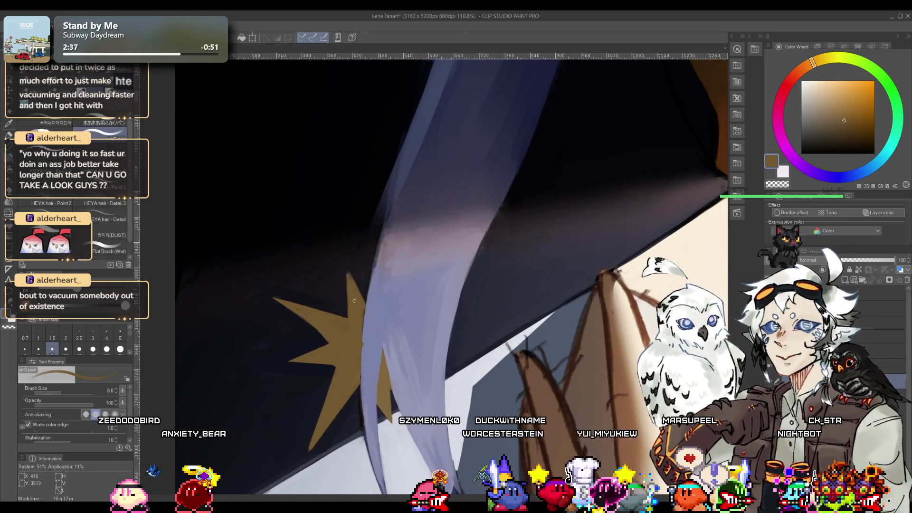
Step: Sample the uniform's dark purple, the star's brown and the dark cloth beside the star
{"action": "left_click", "coordinate": [346, 264], "text": "alt"}
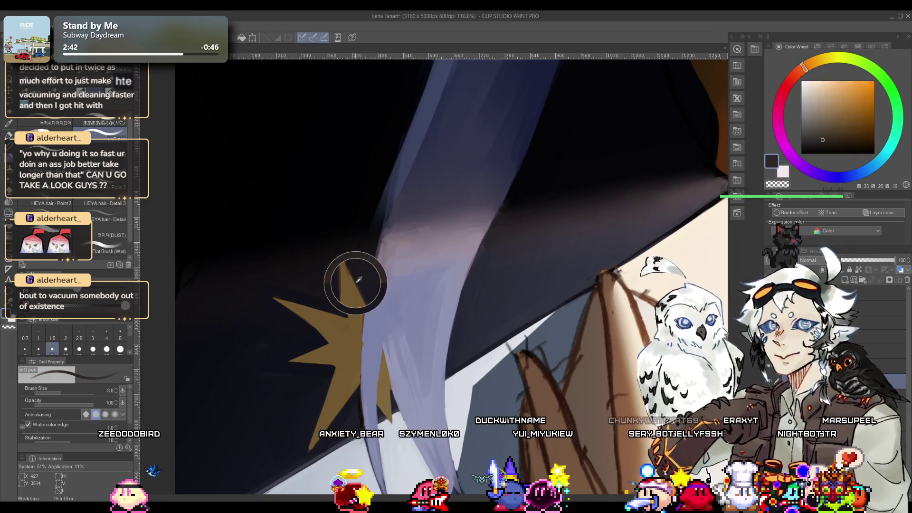
{"action": "left_click", "coordinate": [355, 288], "text": "alt"}
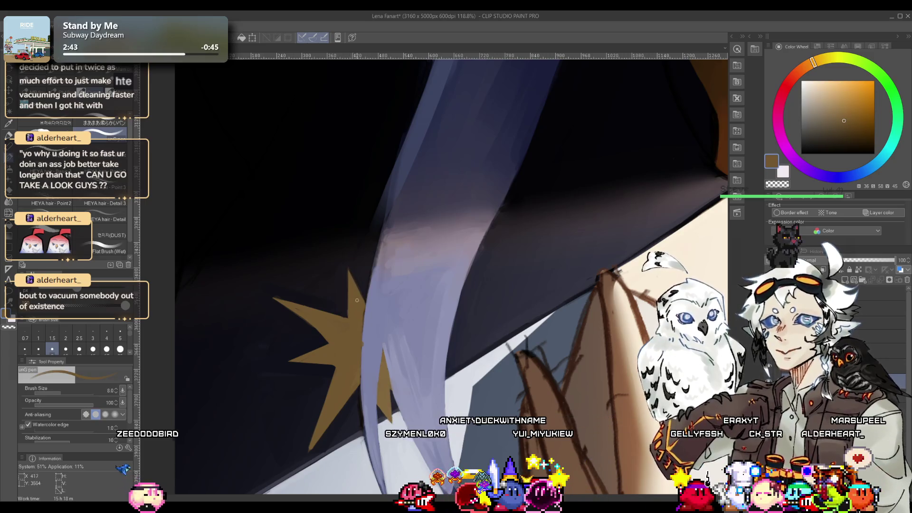
{"action": "left_click", "coordinate": [356, 274], "text": "alt"}
{"action": "scroll", "coordinate": [356, 274], "scroll_direction": "down", "scroll_amount": 4}
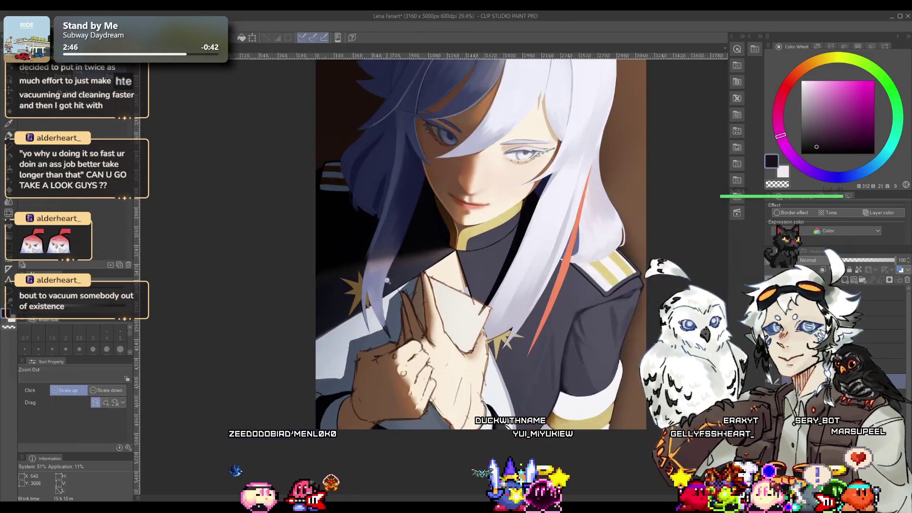
{"action": "scroll", "coordinate": [401, 279], "scroll_direction": "up", "scroll_amount": 2}
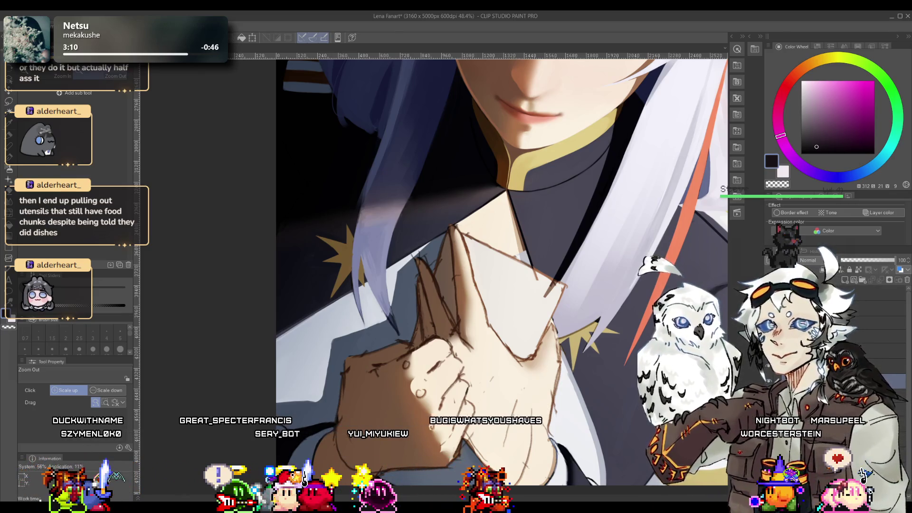
Step: Zoom in on the letter's tip and the collar, then back out one step
{"action": "mouse_move", "coordinate": [492, 401]}
{"action": "left_mouse_down"}
{"action": "mouse_move", "coordinate": [431, 262]}
{"action": "mouse_move", "coordinate": [434, 275]}
{"action": "left_mouse_up"}
{"action": "left_click", "coordinate": [434, 275], "text": "alt"}
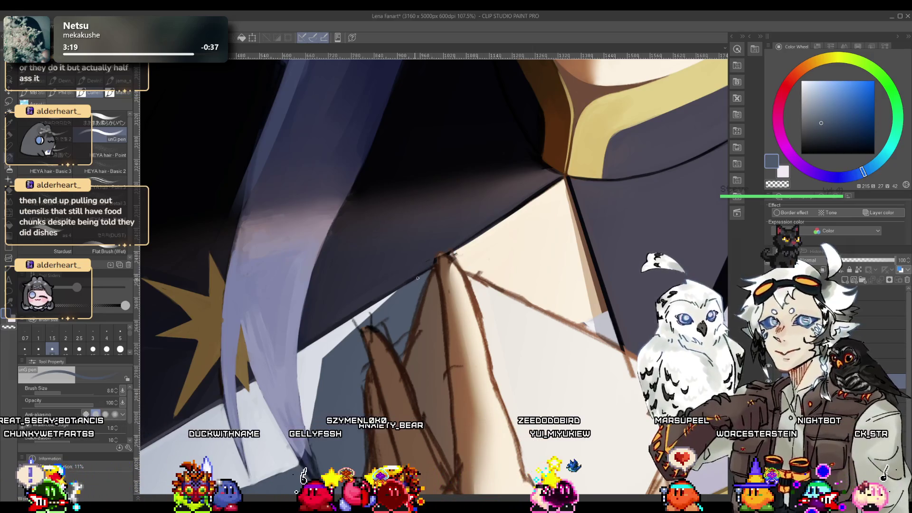
Step: Draw a near-black navy outline along the cloth edge above the letter
{"action": "left_click", "coordinate": [557, 181], "text": "alt"}
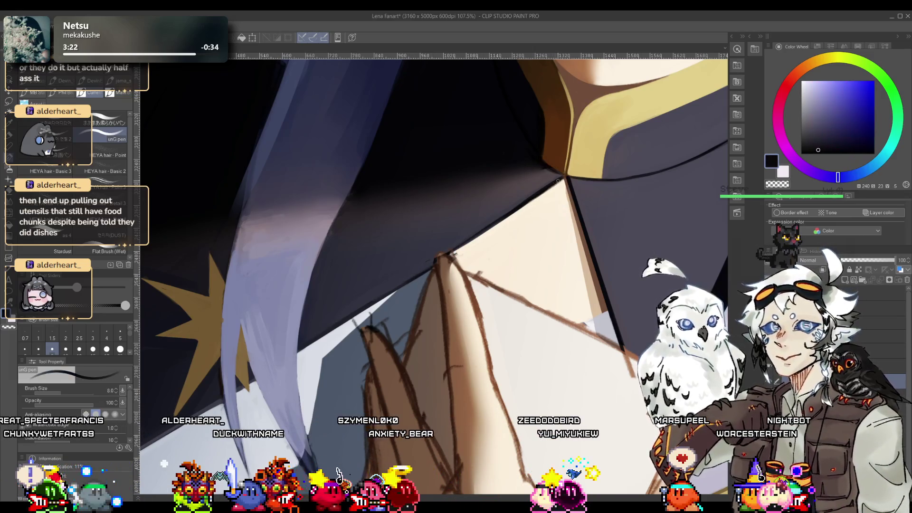
{"action": "left_click_drag", "start_coordinate": [558, 179], "coordinate": [297, 352]}
{"action": "left_click_drag", "start_coordinate": [458, 252], "coordinate": [548, 190]}
{"action": "scroll", "coordinate": [535, 202], "scroll_direction": "up", "scroll_amount": 3}
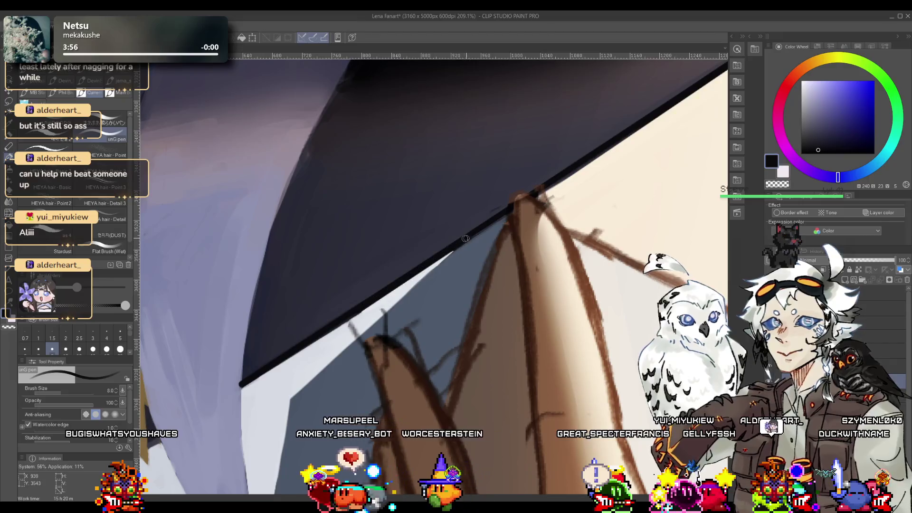
{"action": "left_click", "coordinate": [462, 248], "text": "alt"}
{"action": "scroll", "coordinate": [463, 247], "scroll_direction": "up", "scroll_amount": 4}
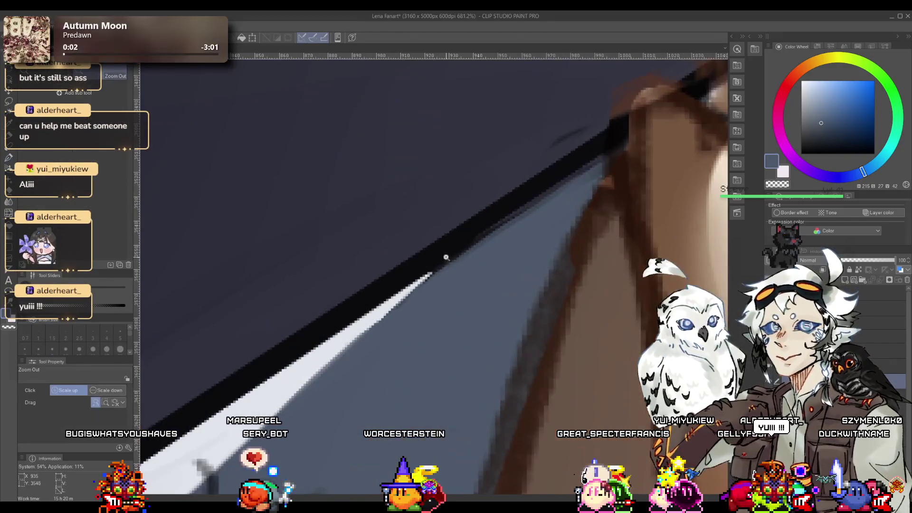
Step: Lasso a thin strip along the edge, paint it near-white, and deselect
{"action": "key", "text": "m"}
{"action": "mouse_move", "coordinate": [473, 246]}
{"action": "left_mouse_down"}
{"action": "mouse_move", "coordinate": [375, 333]}
{"action": "mouse_move", "coordinate": [475, 254]}
{"action": "mouse_move", "coordinate": [447, 265]}
{"action": "left_mouse_up"}
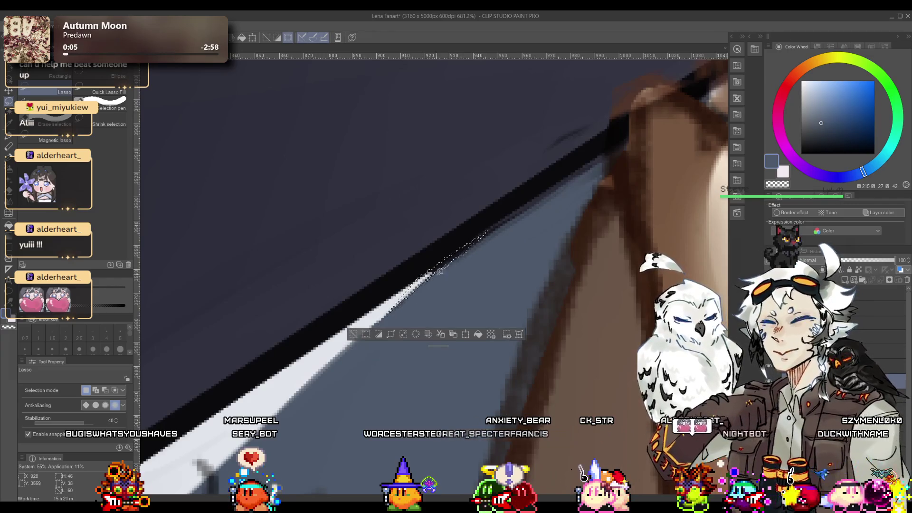
{"action": "key", "text": "p"}
{"action": "left_click", "coordinate": [376, 305], "text": "alt"}
{"action": "left_click_drag", "start_coordinate": [389, 304], "coordinate": [485, 234]}
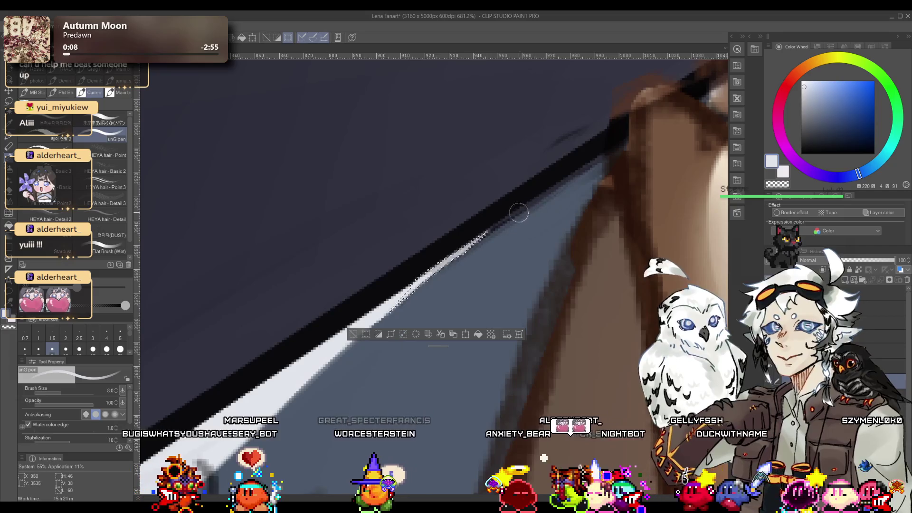
{"action": "key", "text": "ctrl+d"}
Step: Cover the white overshoot with grey-blue and add a white highlight under the dark line
{"action": "left_click", "coordinate": [444, 250], "text": "alt"}
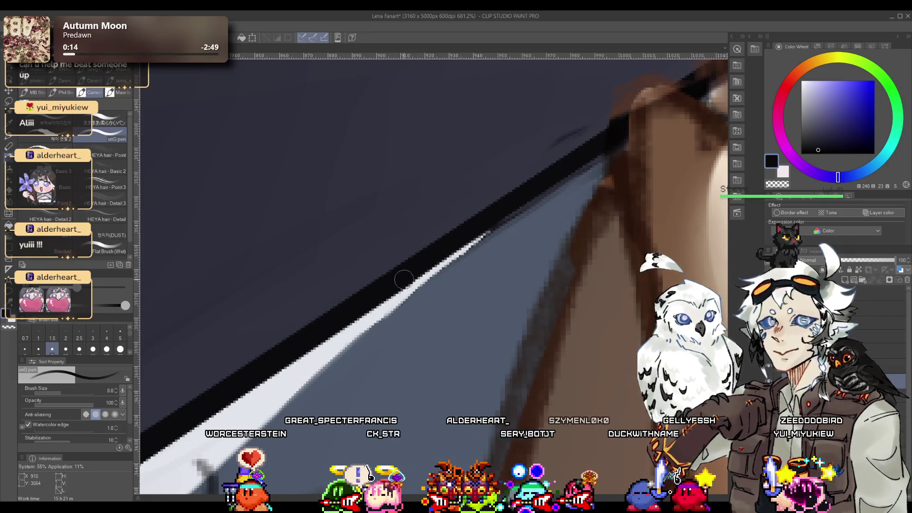
{"action": "left_click", "coordinate": [396, 300], "text": "alt"}
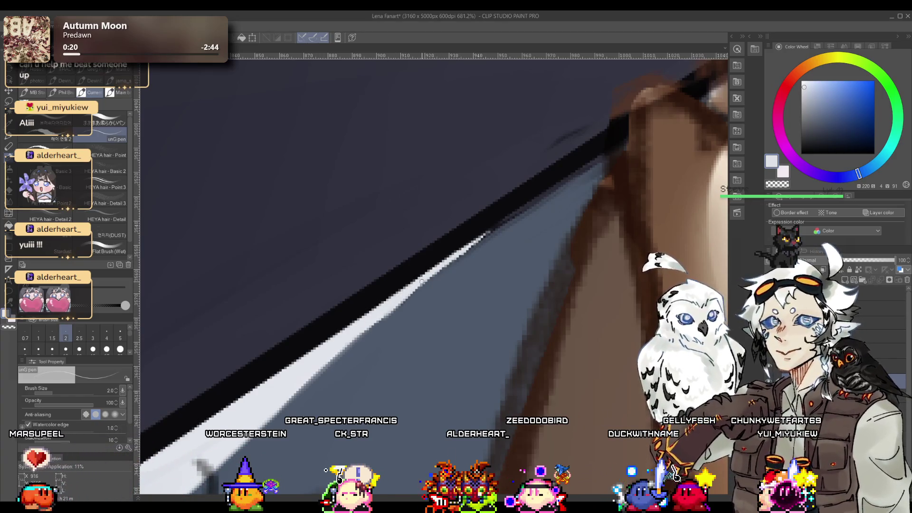
{"action": "left_click", "coordinate": [486, 242], "text": "alt"}
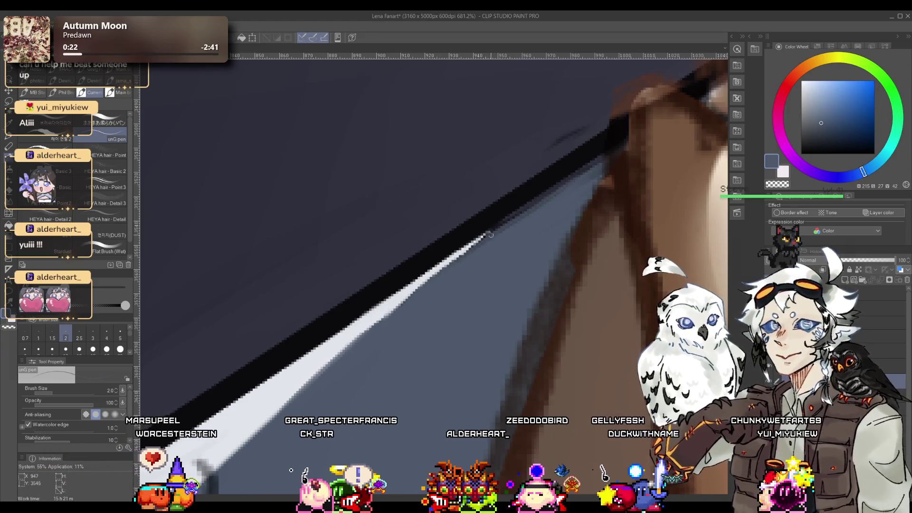
{"action": "left_click_drag", "start_coordinate": [486, 235], "coordinate": [416, 285]}
{"action": "left_click", "coordinate": [412, 284], "text": "alt"}
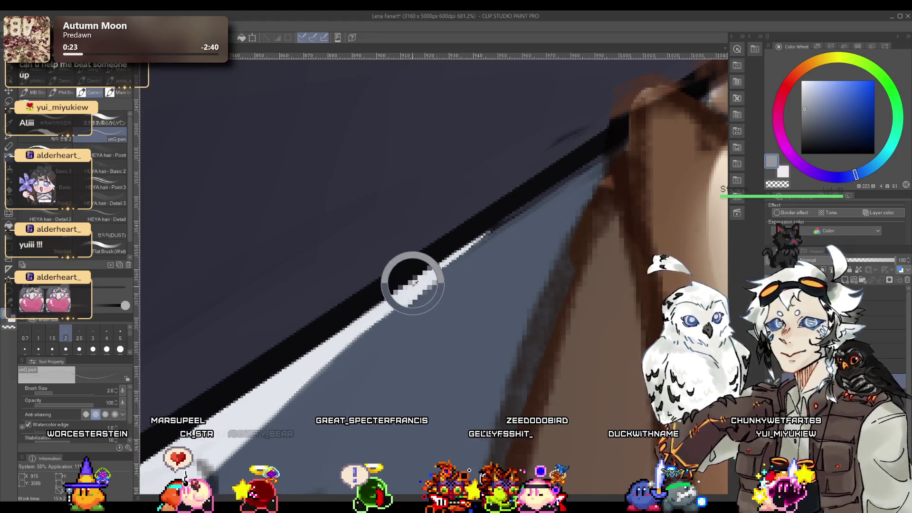
{"action": "mouse_move", "coordinate": [262, 424]}
{"action": "left_mouse_down"}
{"action": "mouse_move", "coordinate": [487, 234]}
{"action": "mouse_move", "coordinate": [307, 375]}
{"action": "left_mouse_up"}
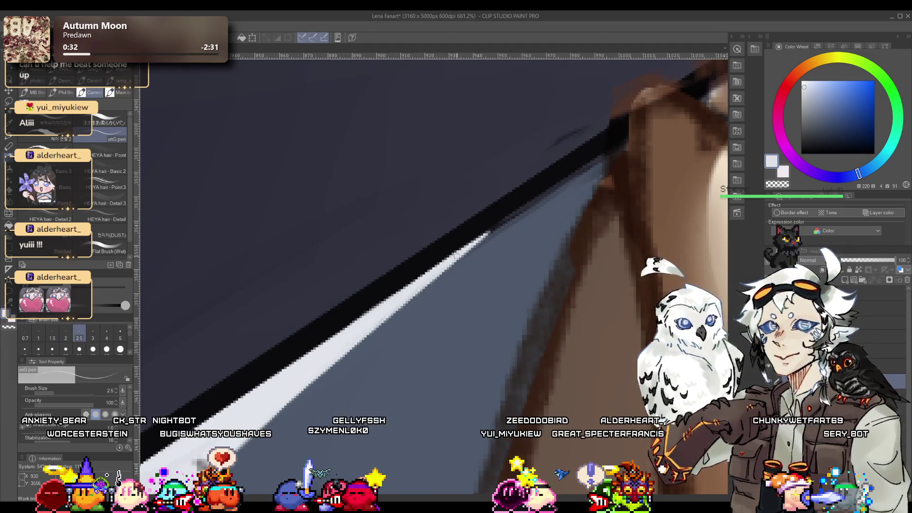
{"action": "scroll", "coordinate": [455, 257], "scroll_direction": "down", "scroll_amount": 5}
{"action": "scroll", "coordinate": [434, 269], "scroll_direction": "up", "scroll_amount": 4}
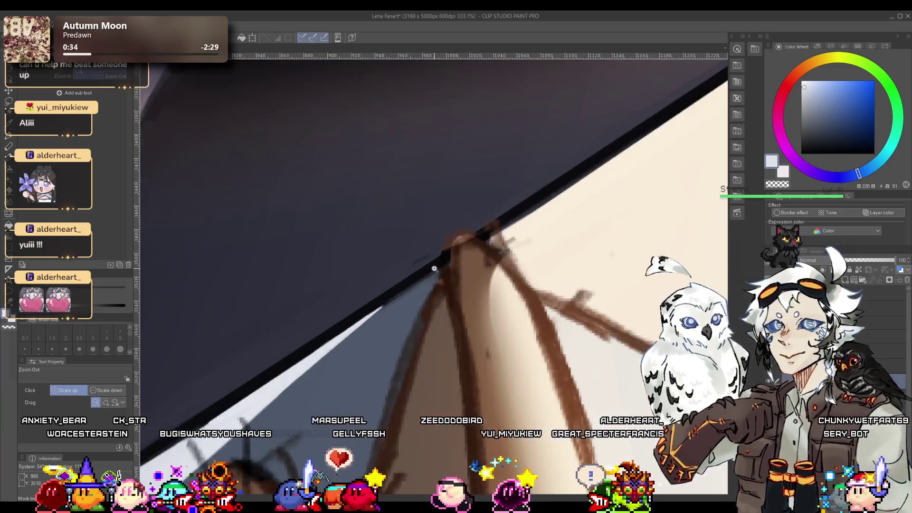
Step: Sample the cloth's dark grey-blue and navy, then zoom out and scroll in on the collar point
{"action": "left_click", "coordinate": [436, 275], "text": "alt"}
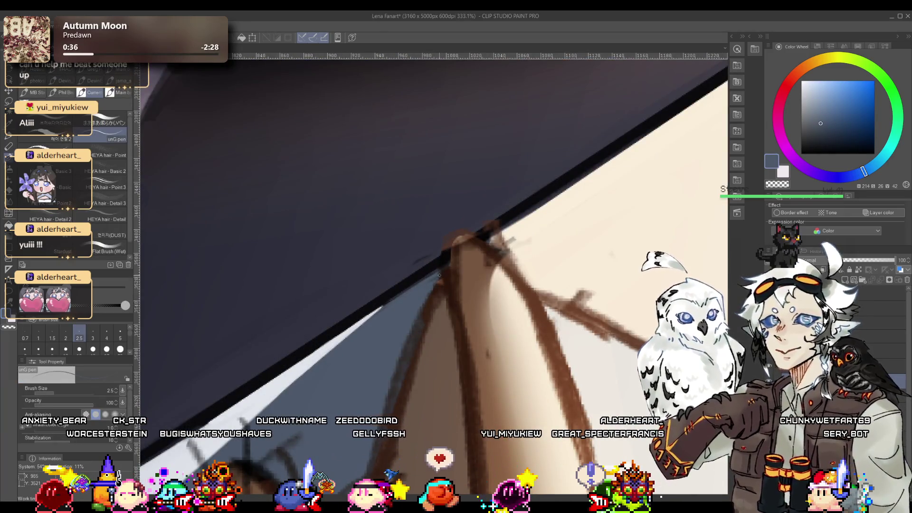
{"action": "left_click", "coordinate": [414, 277], "text": "alt"}
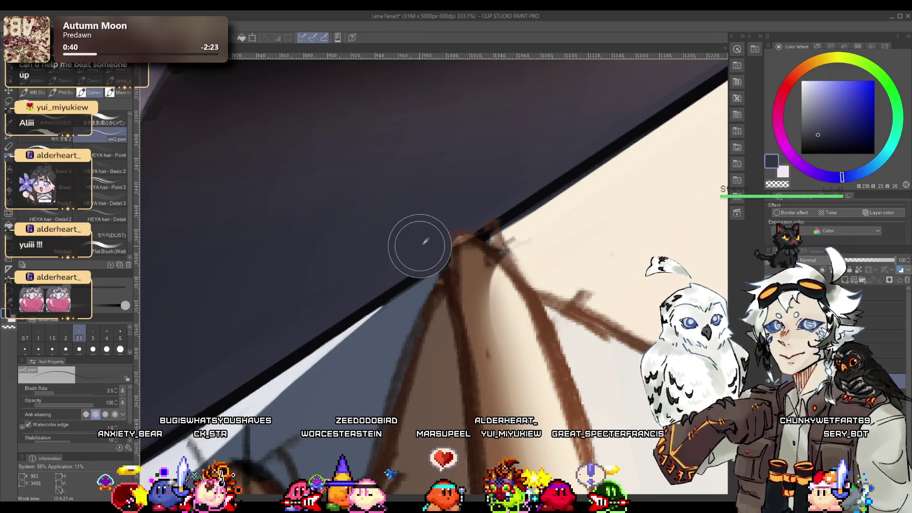
{"action": "left_click", "coordinate": [408, 273]}
{"action": "left_click", "coordinate": [404, 278]}
{"action": "left_click", "coordinate": [400, 283]}
{"action": "left_click", "coordinate": [397, 287]}
{"action": "scroll", "coordinate": [399, 284], "scroll_direction": "up", "scroll_amount": 1}
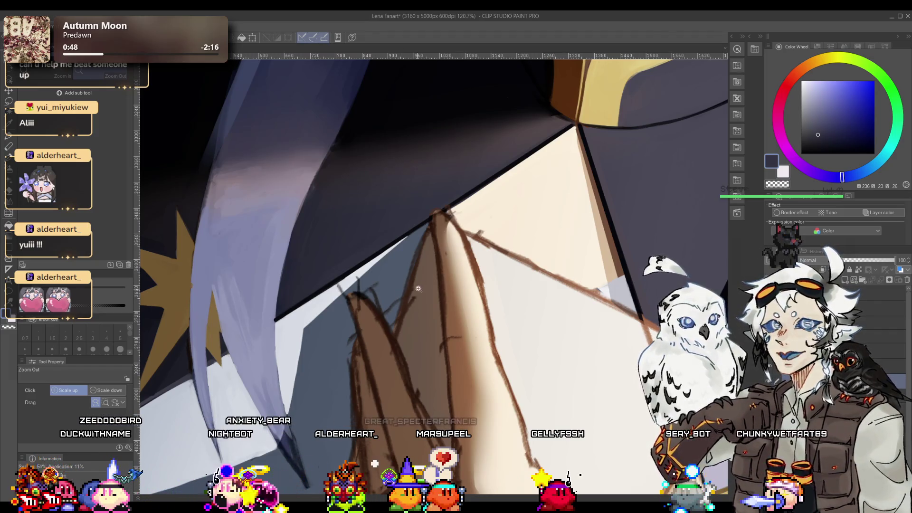
{"action": "scroll", "coordinate": [440, 229], "scroll_direction": "up", "scroll_amount": 3}
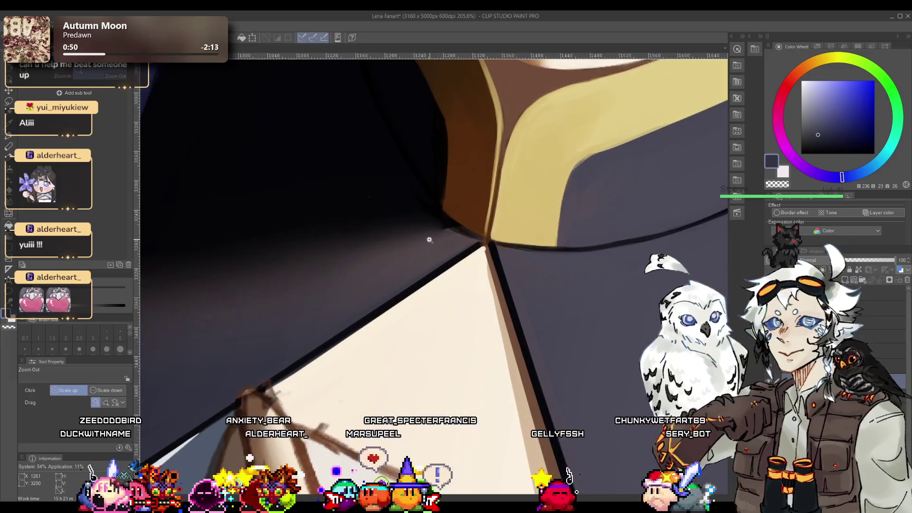
Step: Raise the brush size to 7 and sample muted pink, purple and navy-violet cloth shades
{"action": "left_click", "coordinate": [391, 287], "text": "alt"}
{"action": "key", "text": "bracketright"}
{"action": "key", "text": "bracketright"}
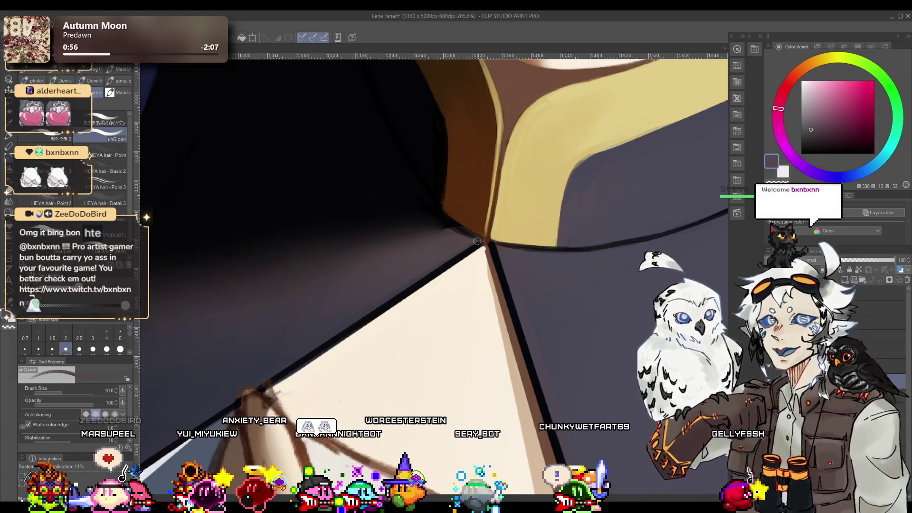
{"action": "left_click", "coordinate": [387, 288], "text": "alt"}
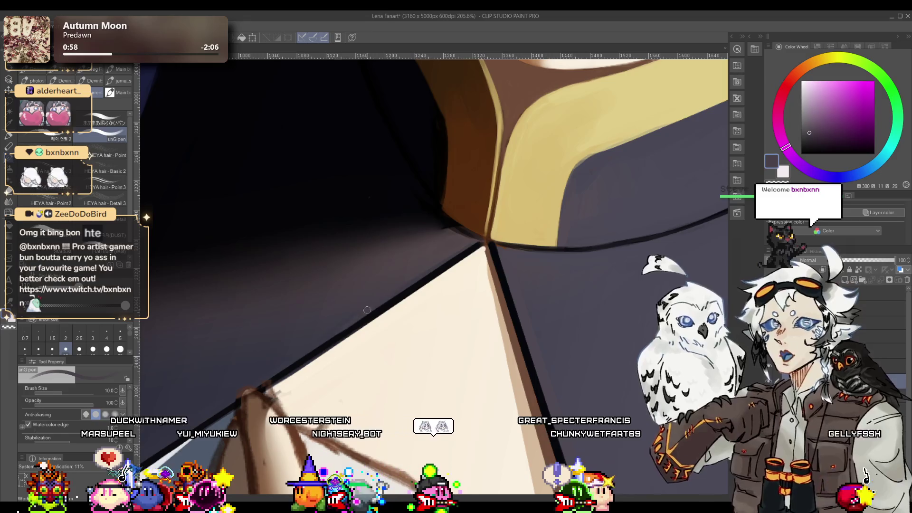
{"action": "left_click", "coordinate": [460, 249], "text": "alt"}
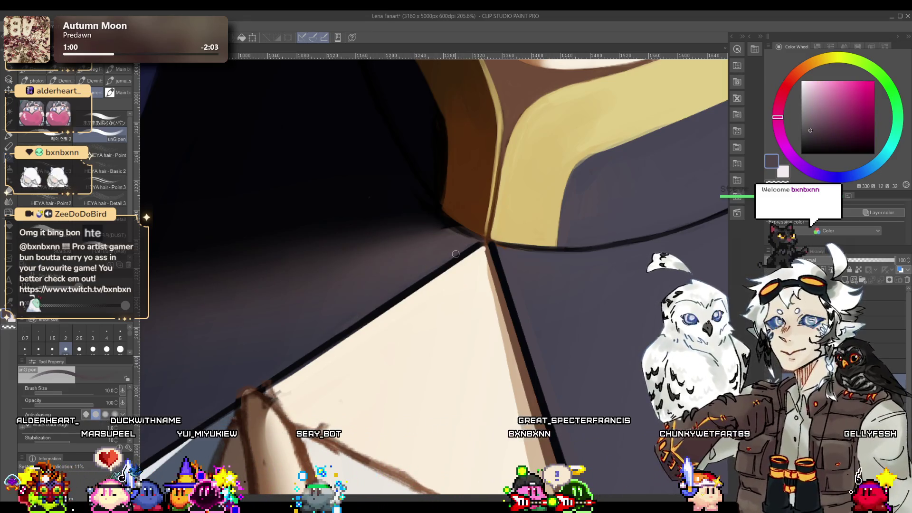
{"action": "left_click", "coordinate": [353, 308], "text": "alt"}
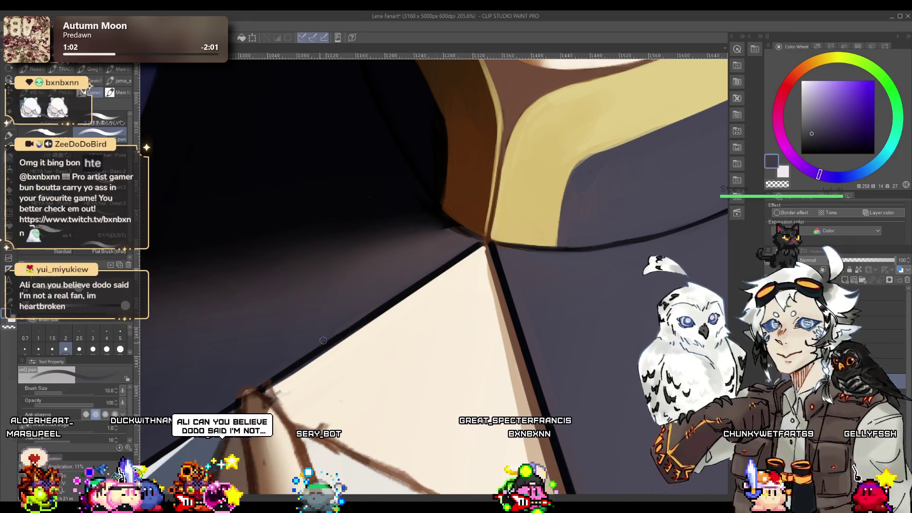
{"action": "left_click", "coordinate": [357, 303], "text": "alt"}
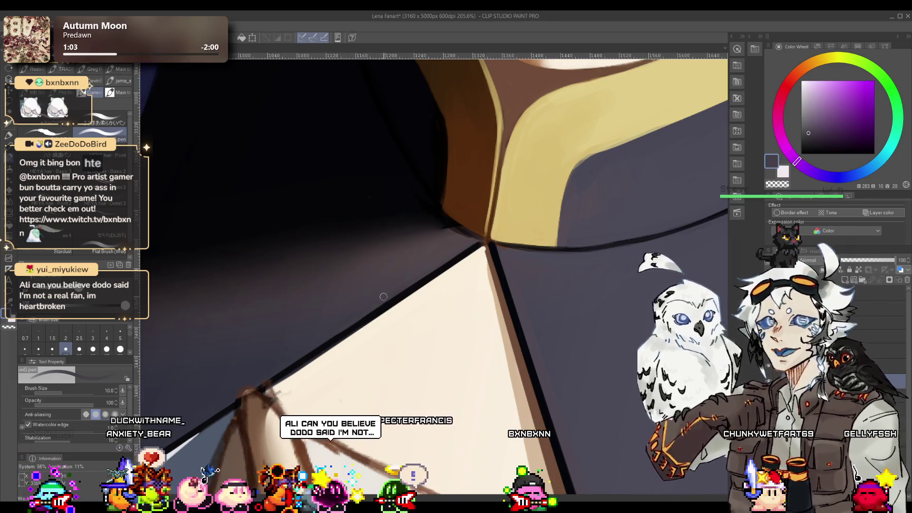
{"action": "left_click", "coordinate": [349, 311], "text": "alt"}
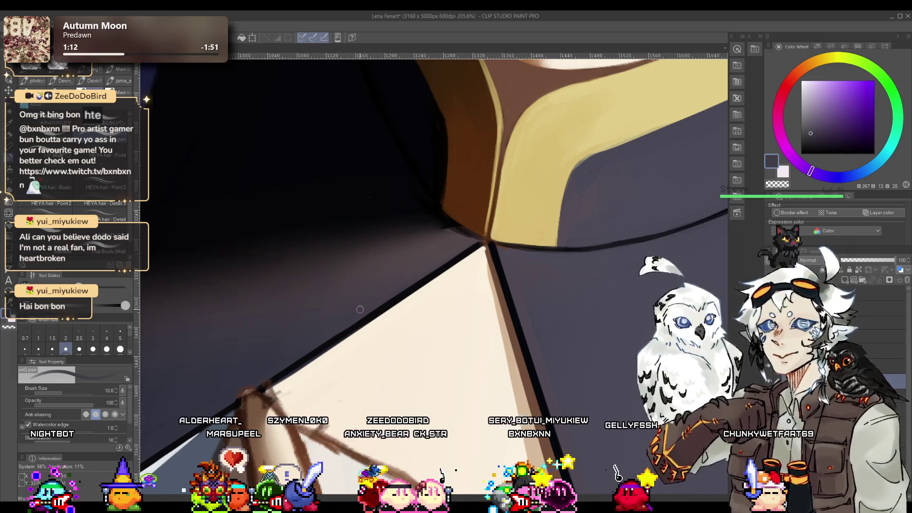
Step: Pull the view back out from the collar point
{"action": "key", "text": "r"}
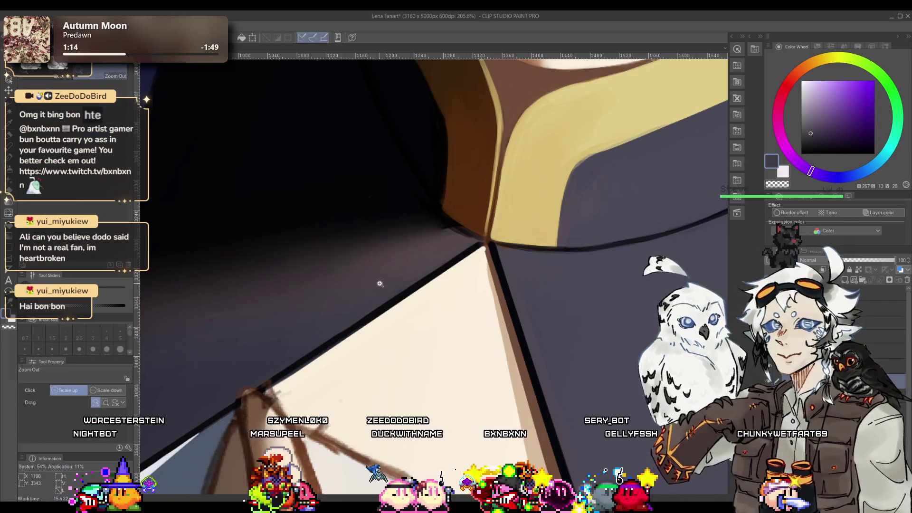
{"action": "scroll", "coordinate": [436, 259], "scroll_direction": "down", "scroll_amount": 5}
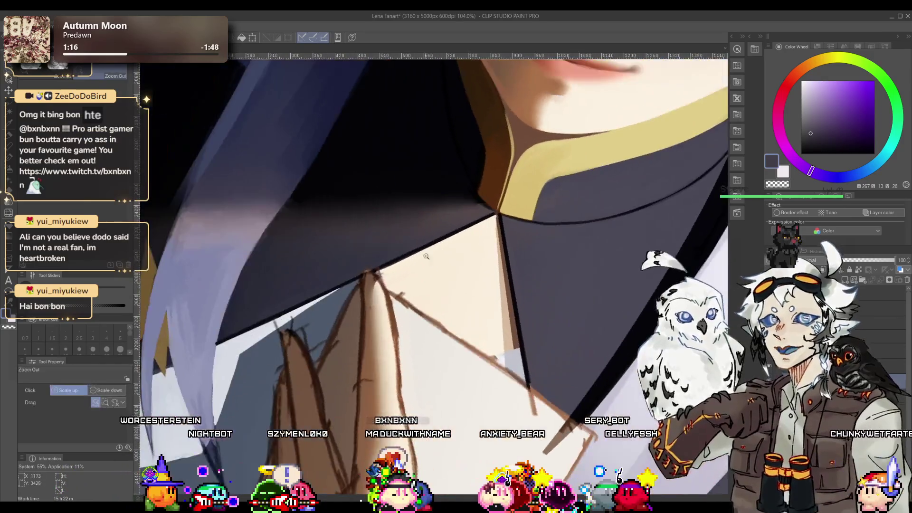
{"action": "scroll", "coordinate": [470, 246], "scroll_direction": "down", "scroll_amount": 3}
{"action": "scroll", "coordinate": [470, 245], "scroll_direction": "down", "scroll_amount": 2}
{"action": "scroll", "coordinate": [385, 246], "scroll_direction": "up", "scroll_amount": 6}
{"action": "scroll", "coordinate": [385, 246], "scroll_direction": "down", "scroll_amount": 3}
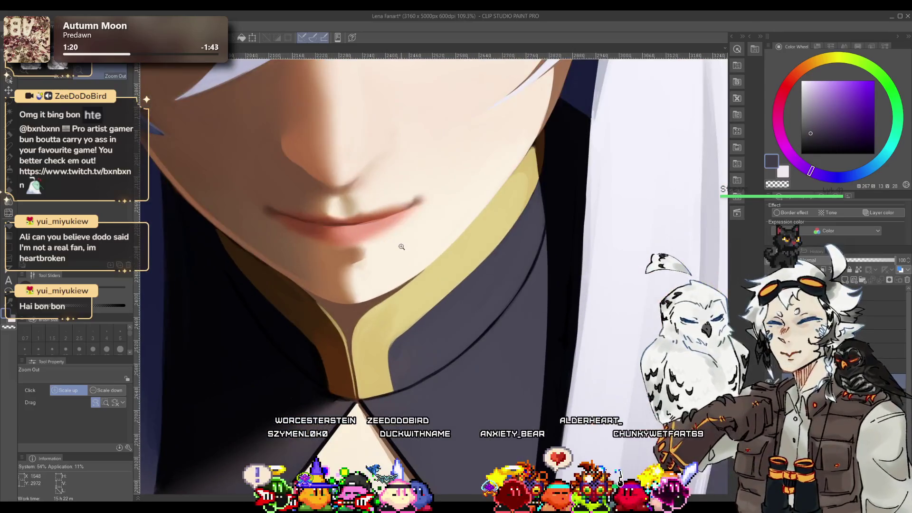
Step: Sample the collar's gold with the pen, zoom in on the collar edge by the chin, and mirror the view
{"action": "key", "text": "p"}
{"action": "left_click", "coordinate": [366, 317], "text": "alt"}
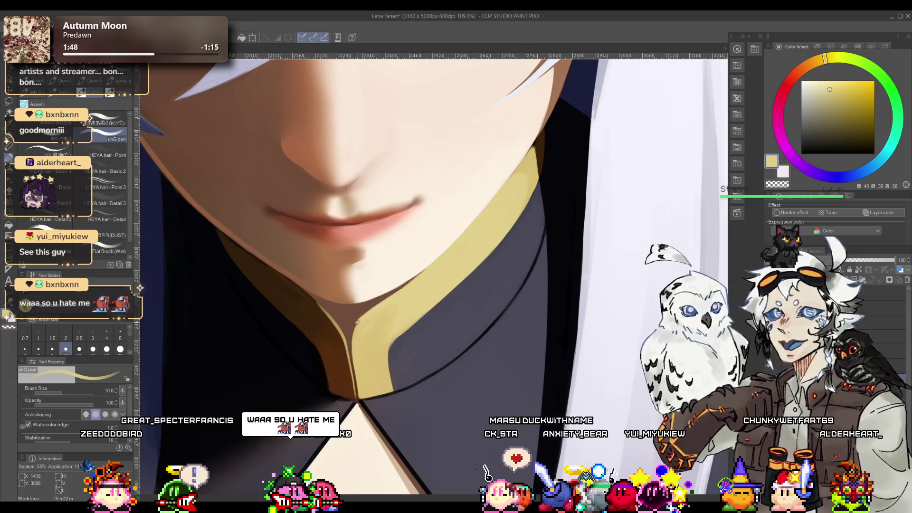
{"action": "mouse_move", "coordinate": [367, 316]}
{"action": "left_mouse_down"}
{"action": "mouse_move", "coordinate": [425, 272]}
{"action": "mouse_move", "coordinate": [409, 251]}
{"action": "mouse_move", "coordinate": [384, 276]}
{"action": "left_mouse_up"}
{"action": "key", "text": "ctrl+0"}
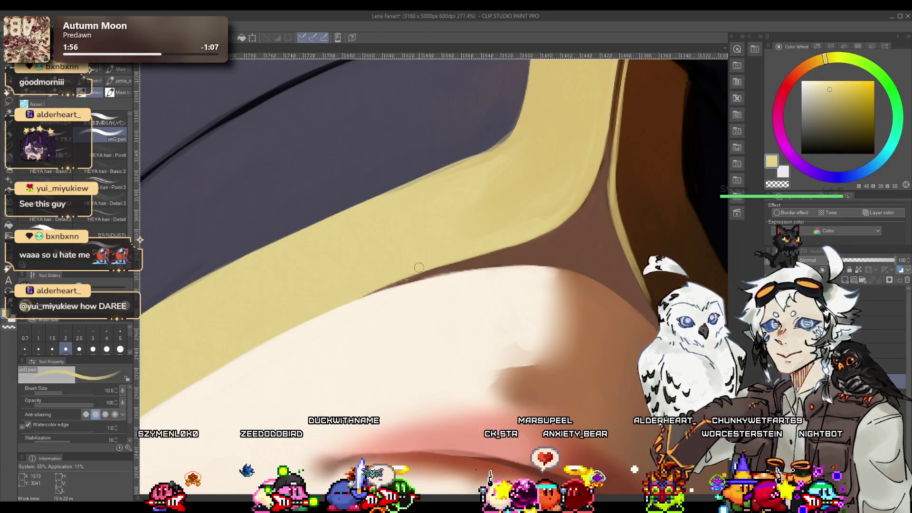
Step: Zoom in and lasso-select a strip along the collar edge where it meets the skin
{"action": "left_click_drag", "start_coordinate": [349, 292], "coordinate": [451, 268]}
{"action": "key", "text": "m"}
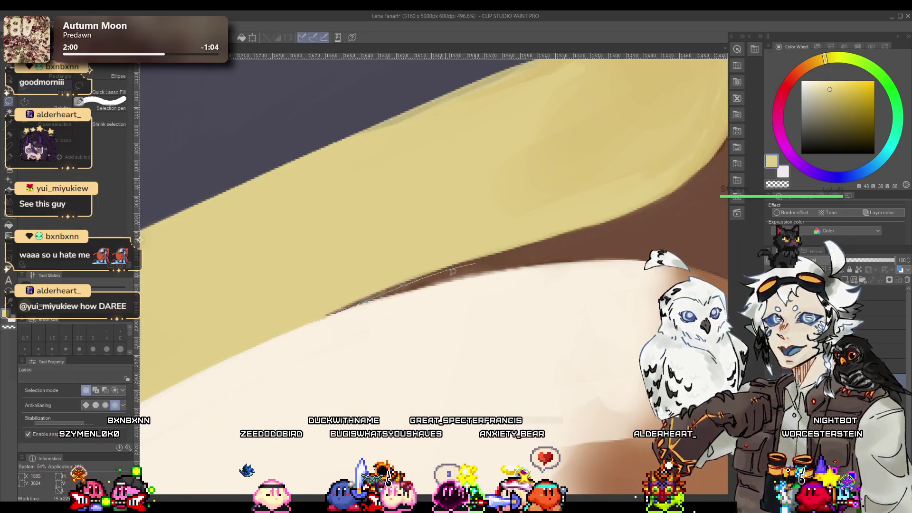
{"action": "mouse_move", "coordinate": [401, 281]}
{"action": "left_mouse_down"}
{"action": "mouse_move", "coordinate": [332, 323]}
{"action": "mouse_move", "coordinate": [460, 262]}
{"action": "left_mouse_up"}
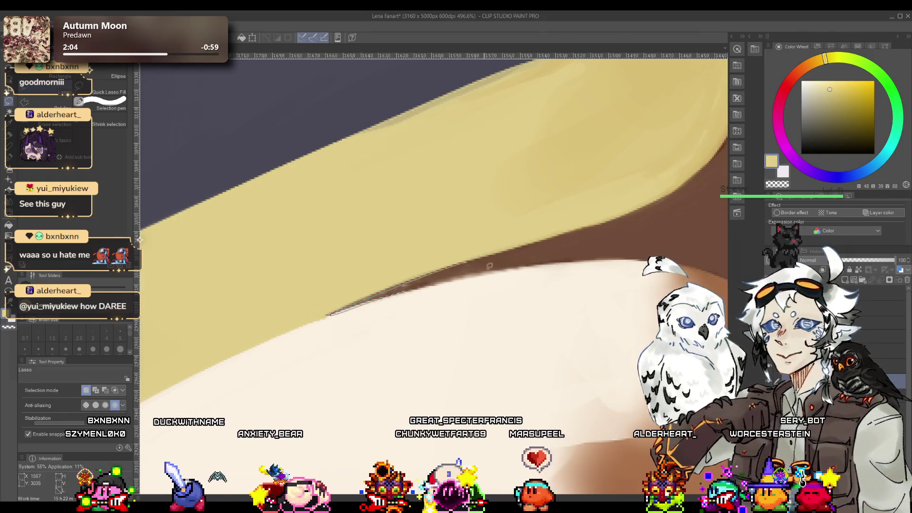
{"action": "left_click_drag", "start_coordinate": [478, 267], "coordinate": [489, 269]}
Step: Paint a dark brown shadow edge in the selection with the G pen
{"action": "key", "text": "p"}
{"action": "left_click", "coordinate": [384, 285], "text": "alt"}
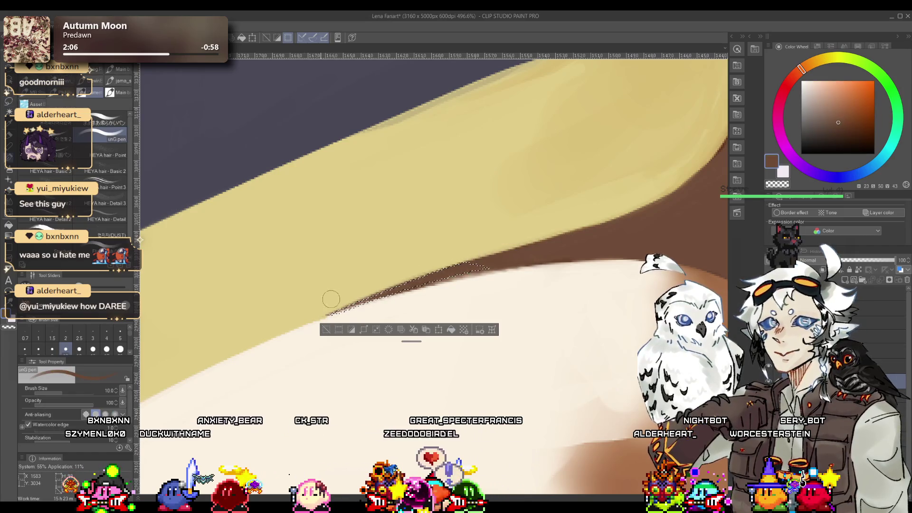
{"action": "mouse_move", "coordinate": [361, 285]}
{"action": "left_mouse_down"}
{"action": "mouse_move", "coordinate": [402, 261]}
{"action": "mouse_move", "coordinate": [377, 268]}
{"action": "mouse_move", "coordinate": [365, 292]}
{"action": "left_mouse_up"}
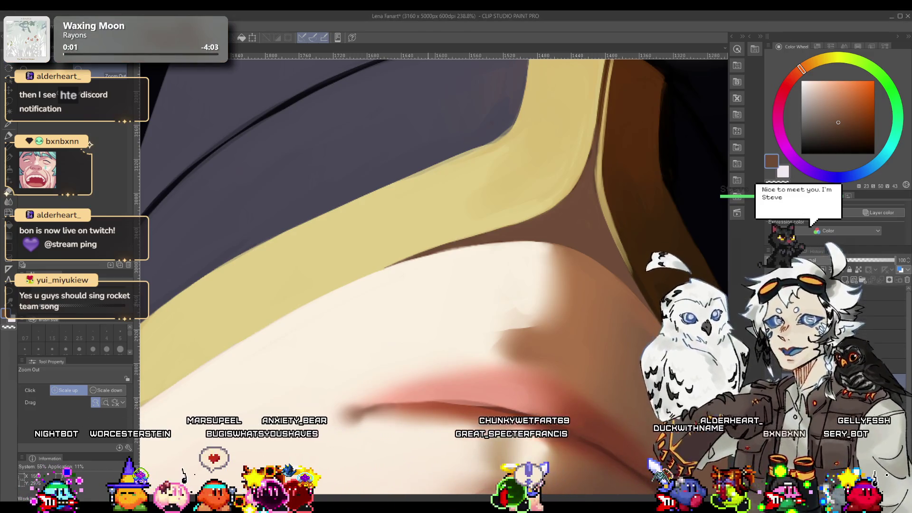
Step: Sample the cream tone from the chin and soften the skin next to the collar
{"action": "mouse_move", "coordinate": [408, 267]}
{"action": "left_mouse_down"}
{"action": "mouse_move", "coordinate": [441, 224]}
{"action": "mouse_move", "coordinate": [327, 219]}
{"action": "mouse_move", "coordinate": [379, 209]}
{"action": "mouse_move", "coordinate": [431, 183]}
{"action": "mouse_move", "coordinate": [452, 242]}
{"action": "mouse_move", "coordinate": [407, 273]}
{"action": "mouse_move", "coordinate": [413, 266]}
{"action": "left_mouse_up"}
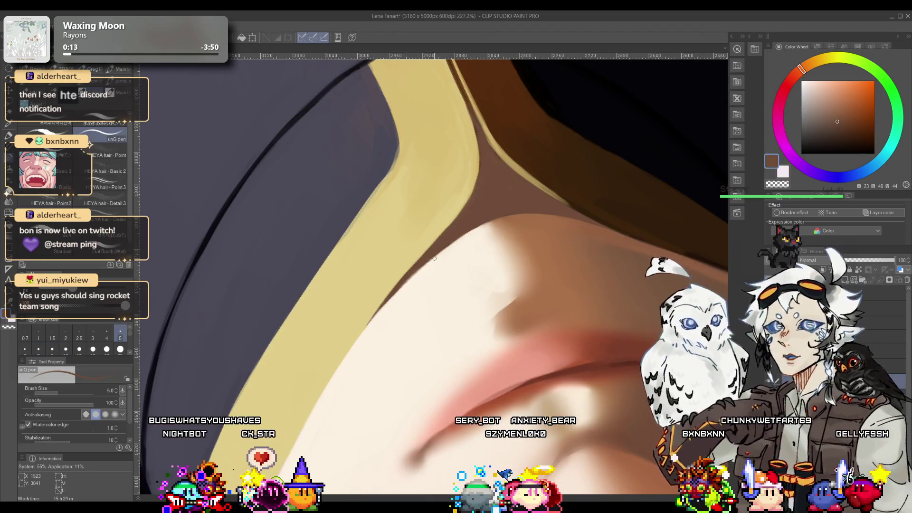
{"action": "left_click", "coordinate": [442, 265], "text": "alt"}
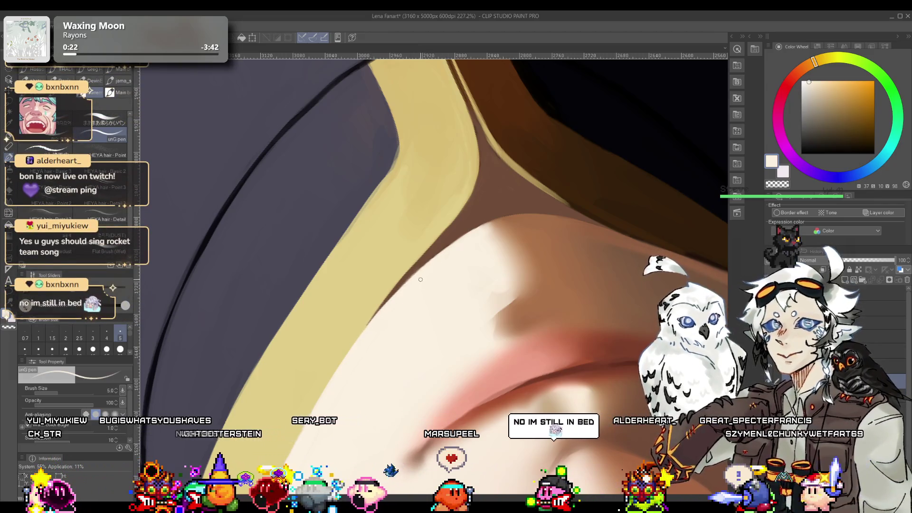
{"action": "scroll", "coordinate": [418, 280], "scroll_direction": "up", "scroll_amount": 2}
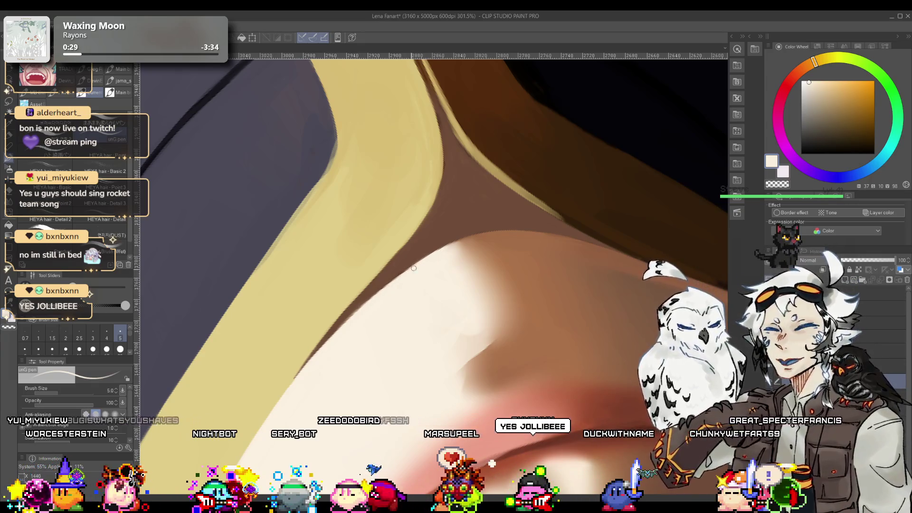
{"action": "scroll", "coordinate": [402, 280], "scroll_direction": "down", "scroll_amount": 5}
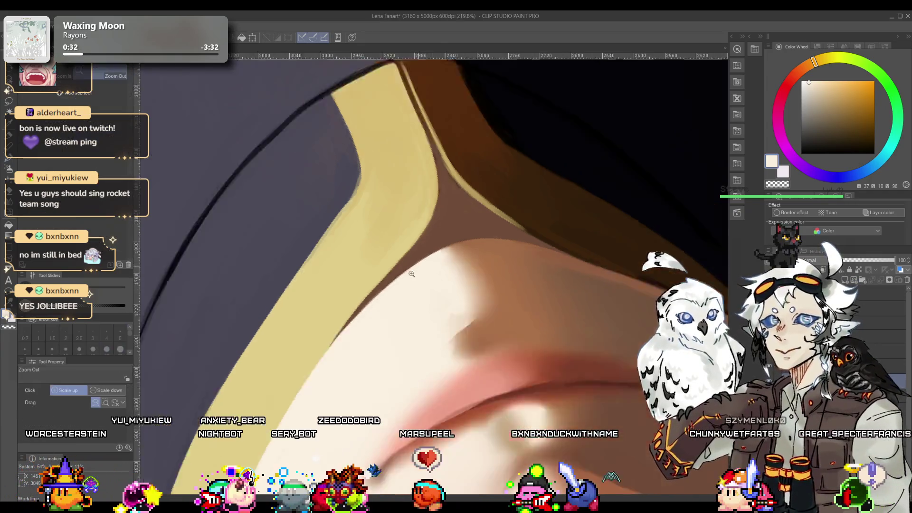
{"action": "scroll", "coordinate": [446, 252], "scroll_direction": "up", "scroll_amount": 5}
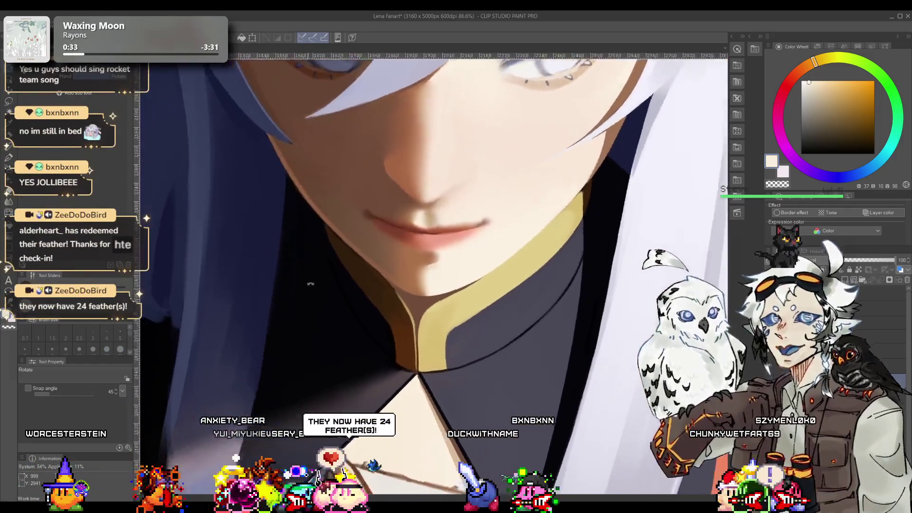
Step: Enlarge the brush to size 100 and save the portrait with Ctrl+S
{"action": "scroll", "coordinate": [445, 253], "scroll_direction": "down", "scroll_amount": 3}
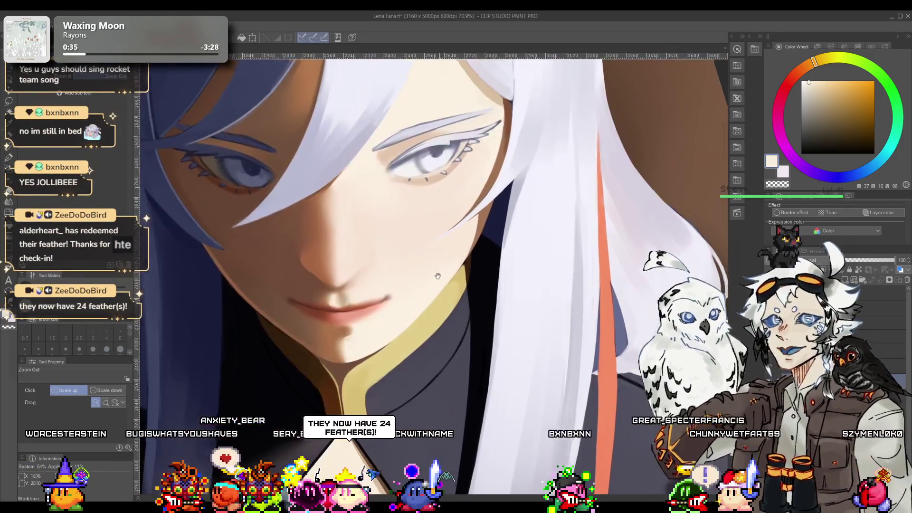
{"action": "scroll", "coordinate": [451, 259], "scroll_direction": "up", "scroll_amount": 2}
{"action": "left_click_drag", "start_coordinate": [454, 264], "coordinate": [460, 248]}
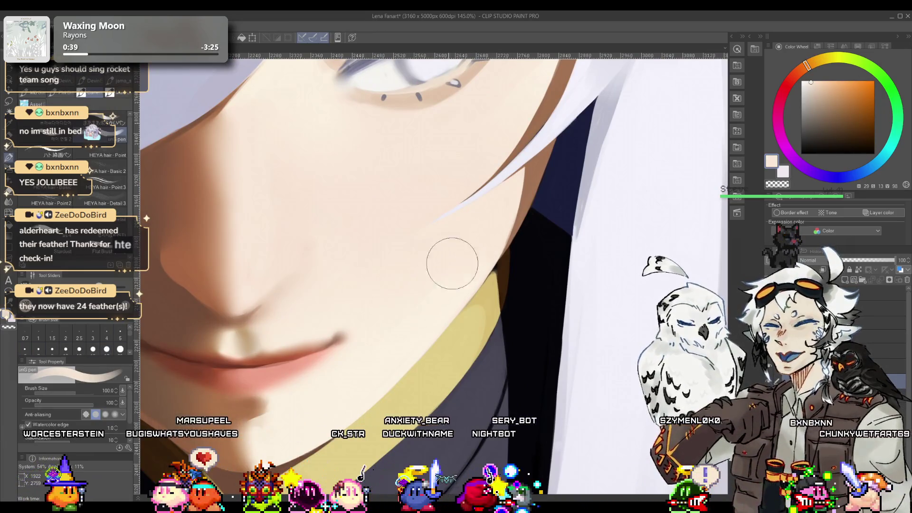
{"action": "scroll", "coordinate": [401, 299], "scroll_direction": "down", "scroll_amount": 4}
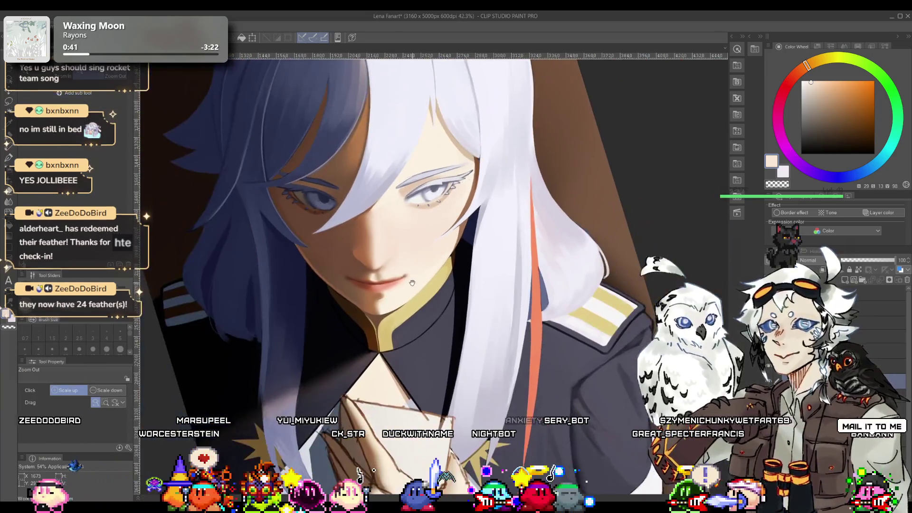
{"action": "scroll", "coordinate": [435, 241], "scroll_direction": "down", "scroll_amount": 2}
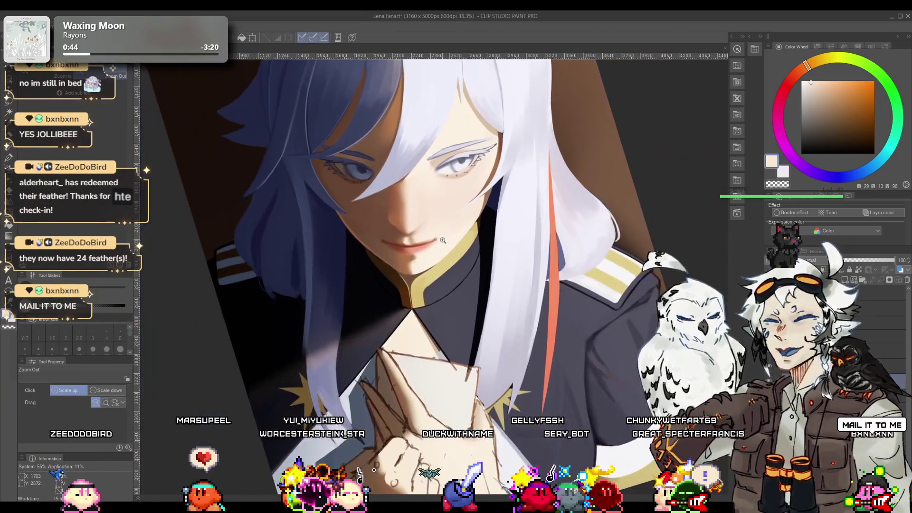
{"action": "scroll", "coordinate": [449, 227], "scroll_direction": "up", "scroll_amount": 2}
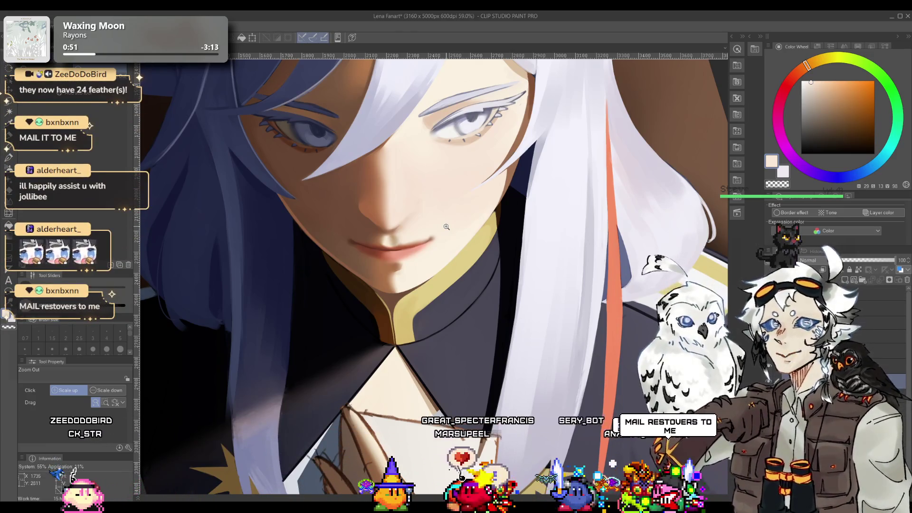
{"action": "key", "text": "ctrl+s"}
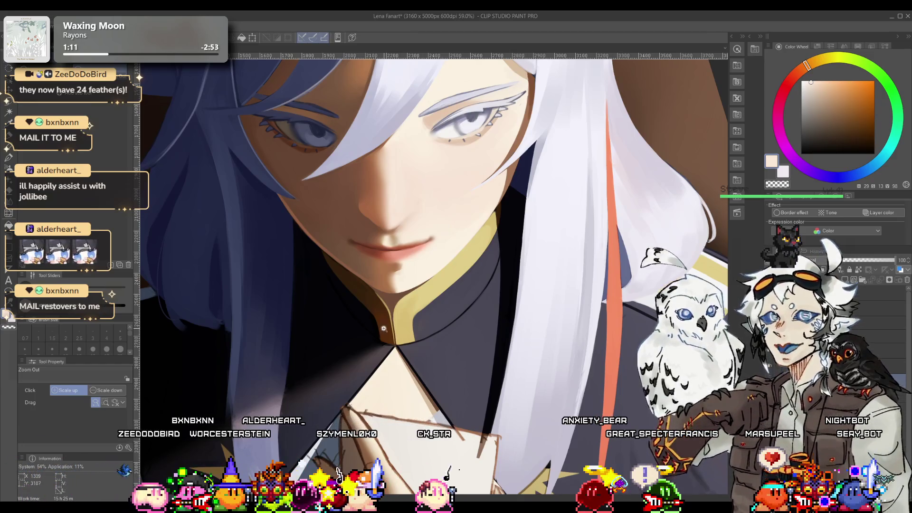
Step: Switch to the G pen and sample the dark jacket navy near the collar
{"action": "scroll", "coordinate": [427, 309], "scroll_direction": "up", "scroll_amount": 4}
{"action": "key", "text": "p"}
{"action": "left_click", "coordinate": [420, 340], "text": "alt"}
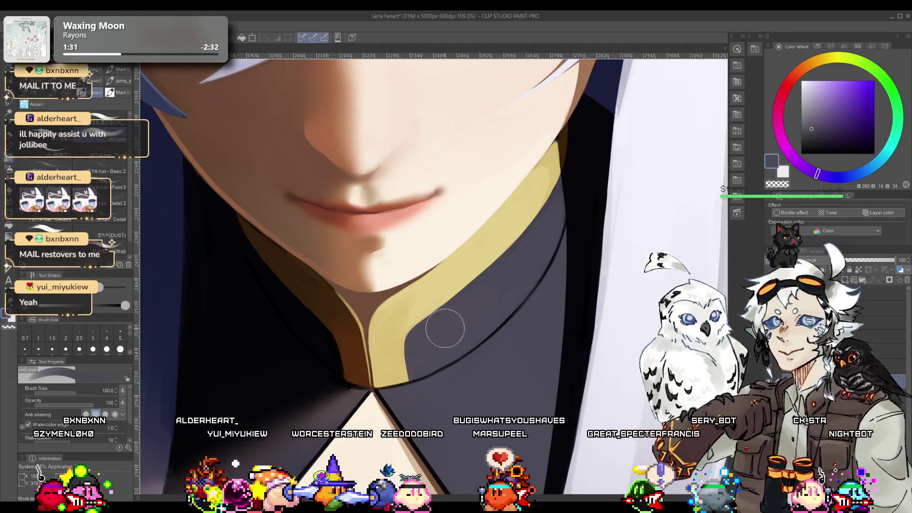
{"action": "left_click", "coordinate": [439, 310], "text": "ctrl+alt"}
{"action": "left_click_drag", "start_coordinate": [438, 310], "coordinate": [447, 300]}
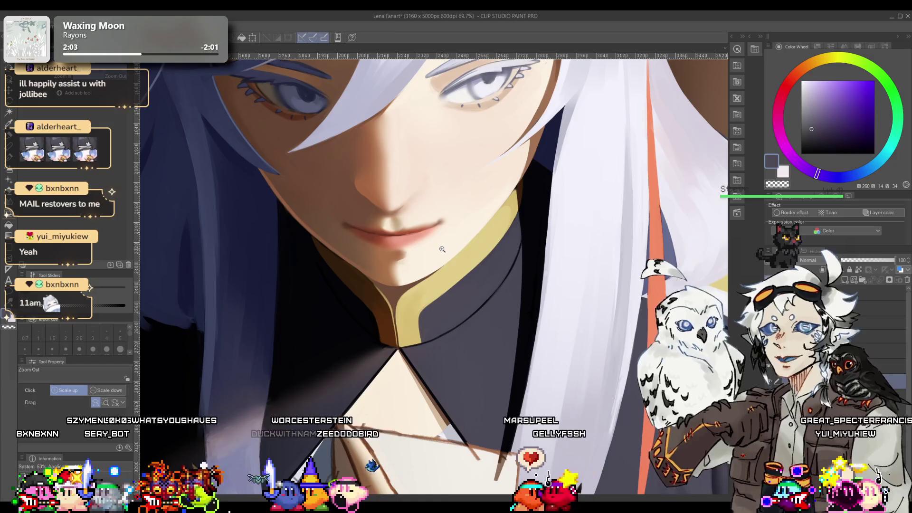
Step: Rotate the view to the neck and sample a dark brown with a smaller G pen
{"action": "scroll", "coordinate": [389, 306], "scroll_direction": "up", "scroll_amount": 10}
{"action": "mouse_move", "coordinate": [409, 285]}
{"action": "left_mouse_down"}
{"action": "mouse_move", "coordinate": [452, 241]}
{"action": "mouse_move", "coordinate": [383, 322]}
{"action": "mouse_move", "coordinate": [391, 275]}
{"action": "left_mouse_up"}
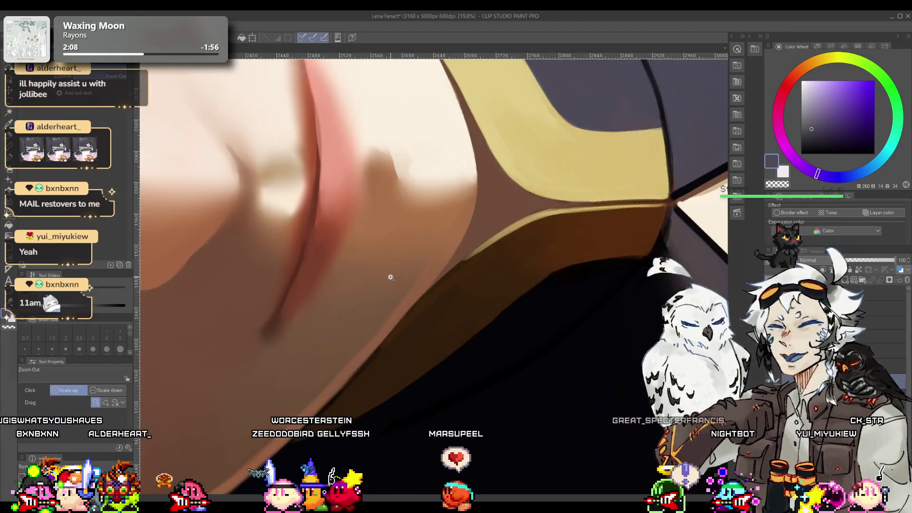
{"action": "left_click", "coordinate": [398, 347], "text": "alt"}
{"action": "key", "text": "bracketleft"}
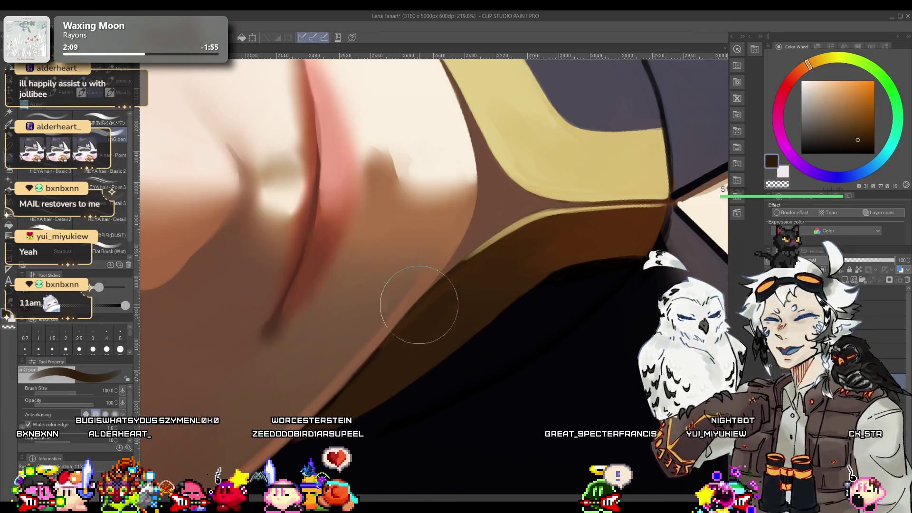
{"action": "key", "text": "bracketleft"}
{"action": "key", "text": "bracketleft"}
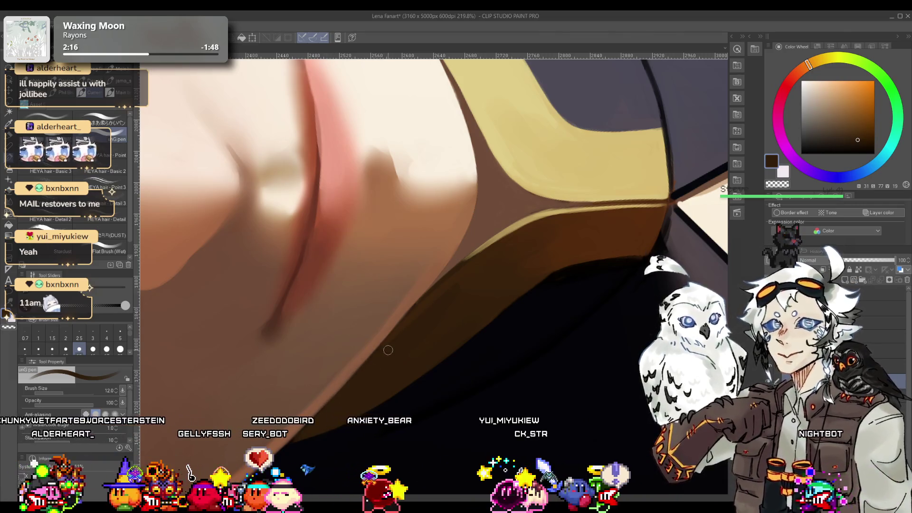
{"action": "scroll", "coordinate": [388, 345], "scroll_direction": "down", "scroll_amount": 2}
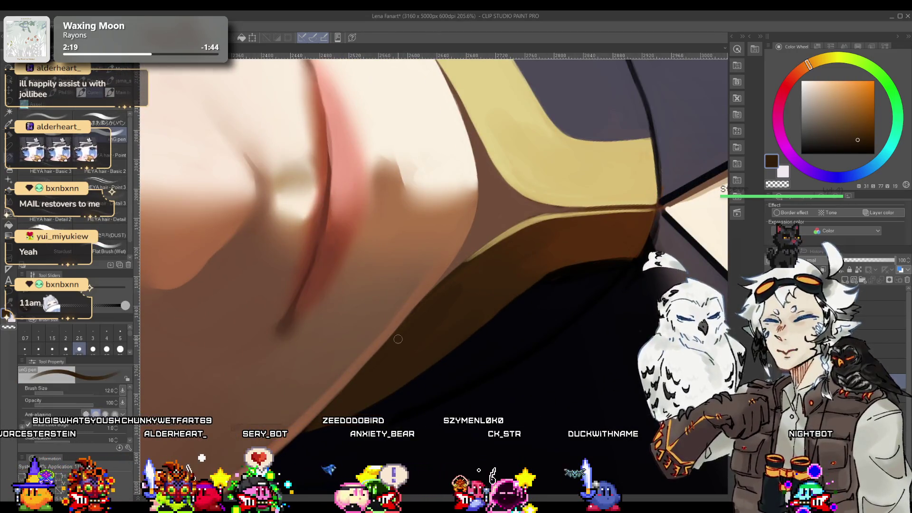
Step: Paint the neck shadow in a darker brown at size 30, then zoom out and sample navy
{"action": "left_click", "coordinate": [427, 318], "text": "alt"}
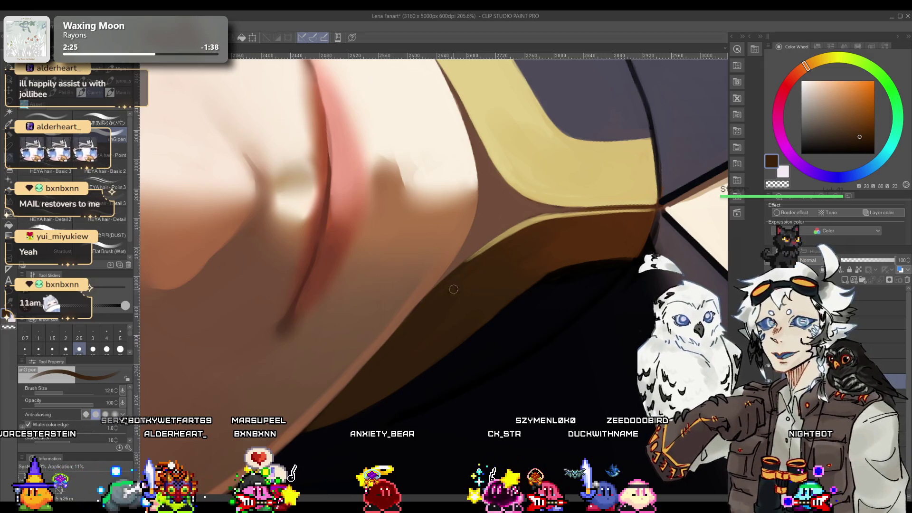
{"action": "key", "text": "bracketright"}
{"action": "key", "text": "bracketright"}
{"action": "key", "text": "bracketright"}
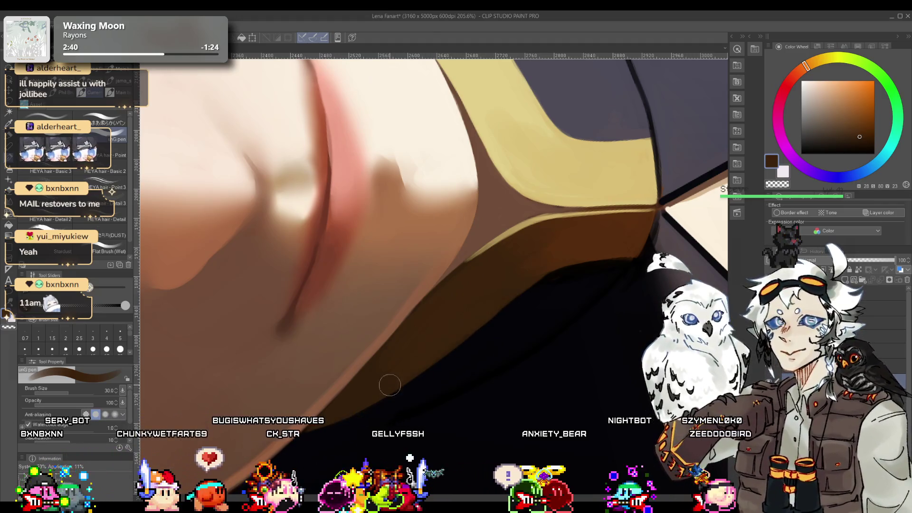
{"action": "key", "text": "ctrl+alt+space"}
{"action": "mouse_move", "coordinate": [377, 381]}
{"action": "left_mouse_down"}
{"action": "mouse_move", "coordinate": [400, 185]}
{"action": "mouse_move", "coordinate": [493, 270]}
{"action": "mouse_move", "coordinate": [454, 292]}
{"action": "mouse_move", "coordinate": [425, 279]}
{"action": "left_mouse_up"}
{"action": "left_click", "coordinate": [429, 300], "text": "alt"}
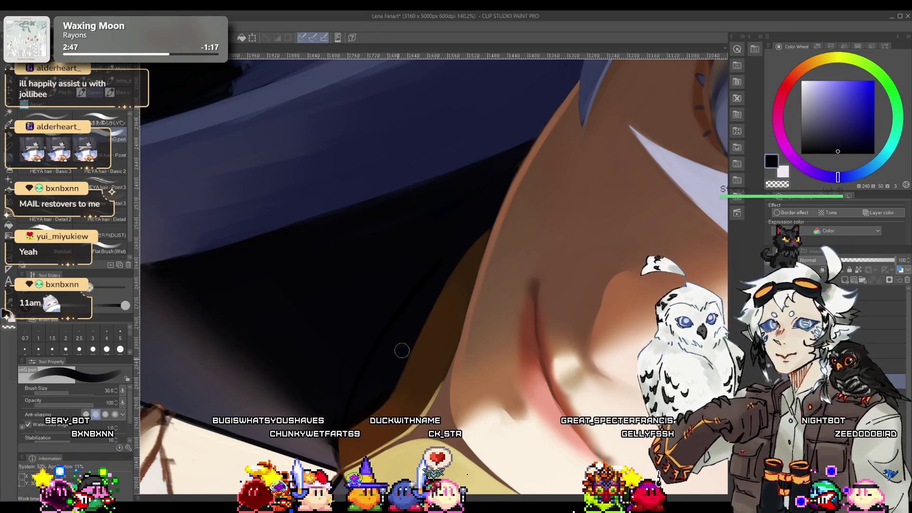
Step: Sample brown skin-shadow tones and navy, rotating the view to show the lips
{"action": "left_click", "coordinate": [442, 311], "text": "alt"}
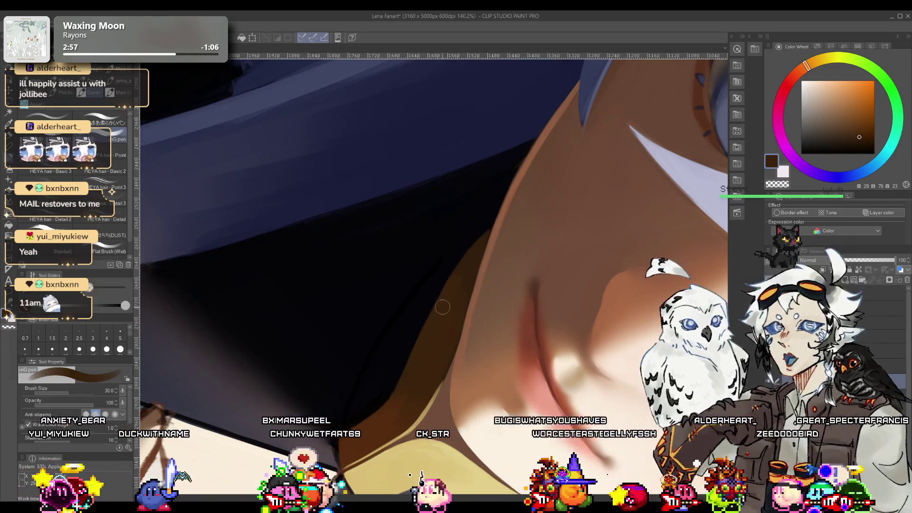
{"action": "left_click", "coordinate": [470, 259], "text": "alt"}
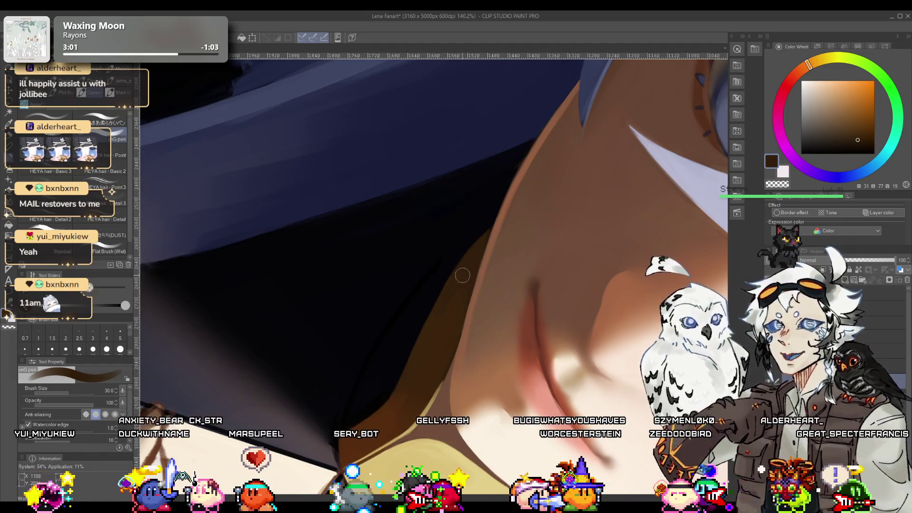
{"action": "left_click", "coordinate": [450, 266], "text": "alt"}
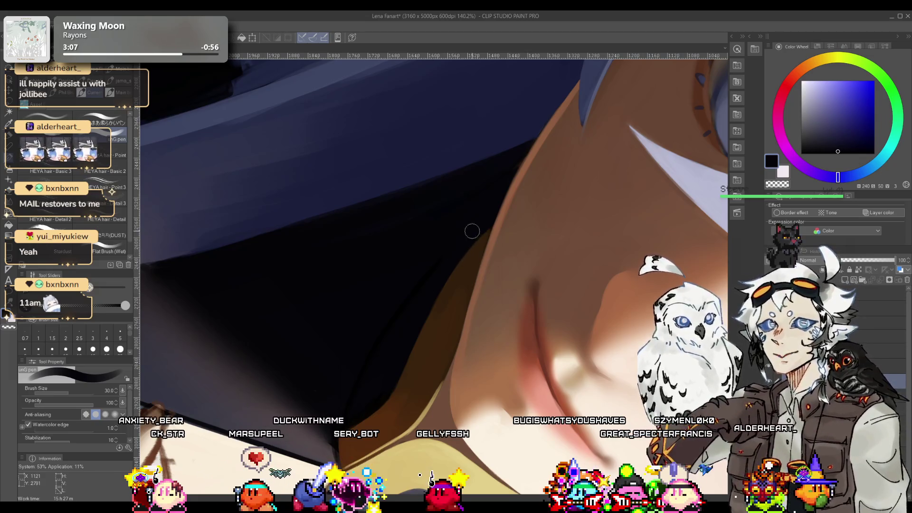
{"action": "scroll", "coordinate": [434, 279], "scroll_direction": "down", "scroll_amount": 5}
{"action": "scroll", "coordinate": [430, 285], "scroll_direction": "up", "scroll_amount": 5}
{"action": "left_click_drag", "start_coordinate": [430, 285], "coordinate": [427, 216]}
{"action": "scroll", "coordinate": [427, 217], "scroll_direction": "up", "scroll_amount": 6}
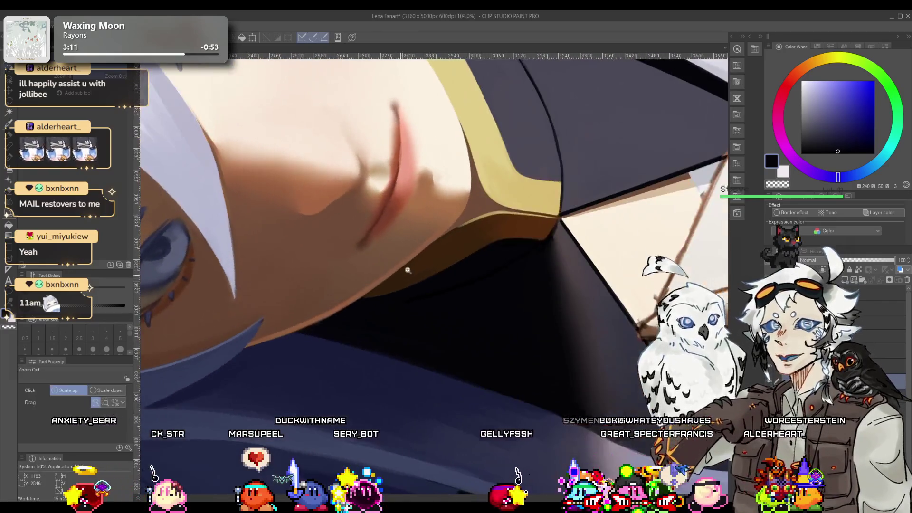
{"action": "key", "text": "p"}
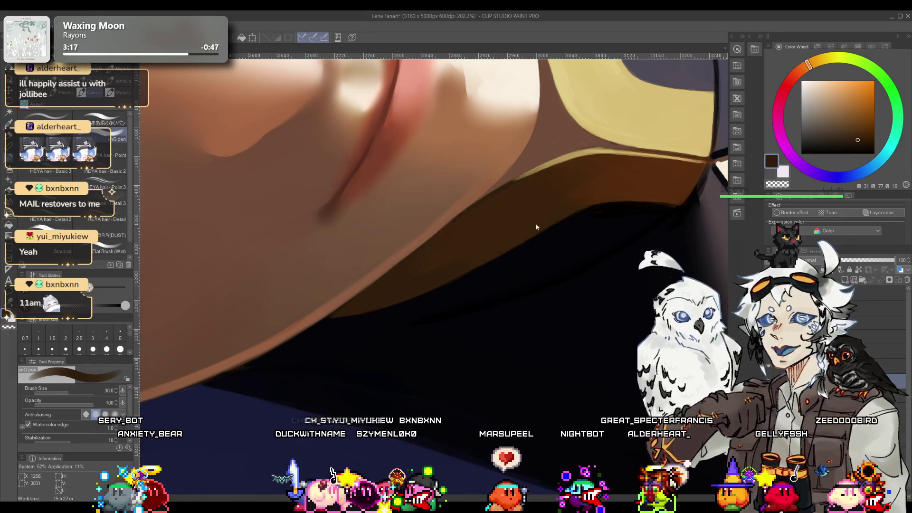
Step: Paint the chin shadow above the collar with a dark brown picked from the chin
{"action": "left_click", "coordinate": [464, 245]}
{"action": "left_click_drag", "start_coordinate": [464, 244], "coordinate": [436, 306]}
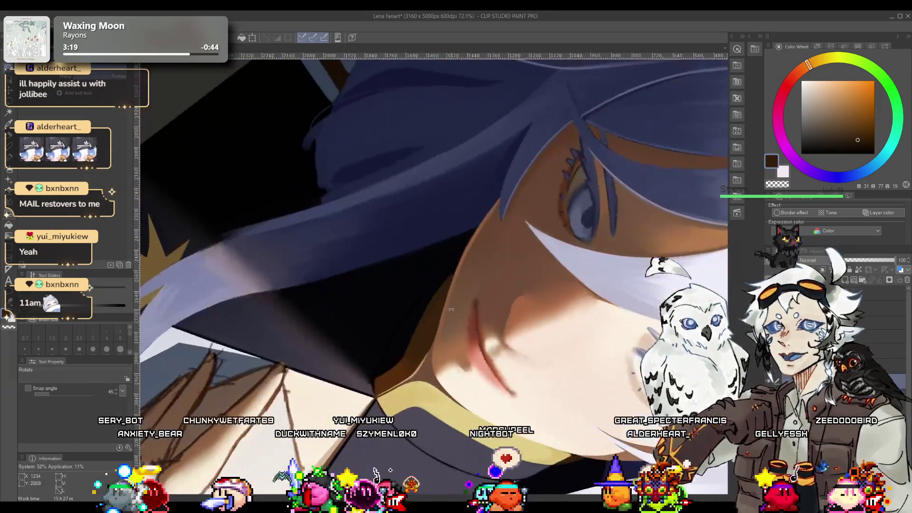
{"action": "scroll", "coordinate": [436, 306], "scroll_direction": "up", "scroll_amount": 3}
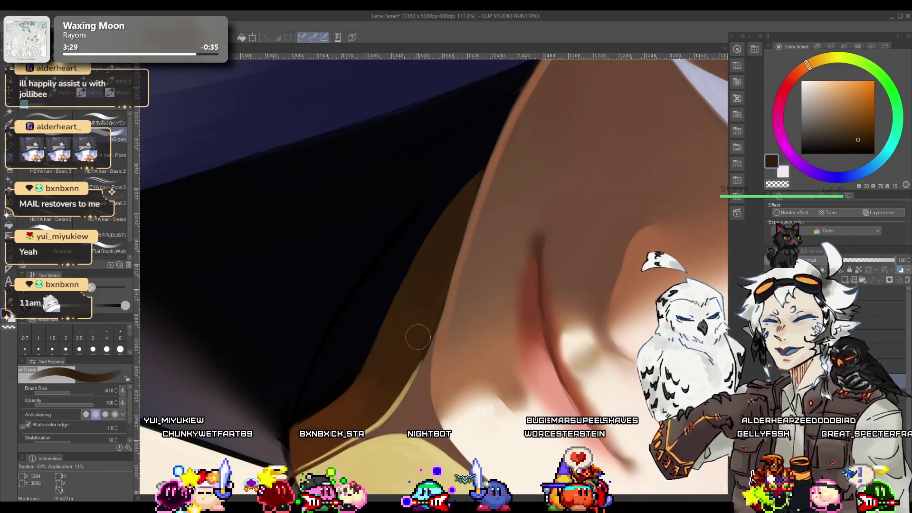
{"action": "left_click", "coordinate": [400, 337], "text": "alt"}
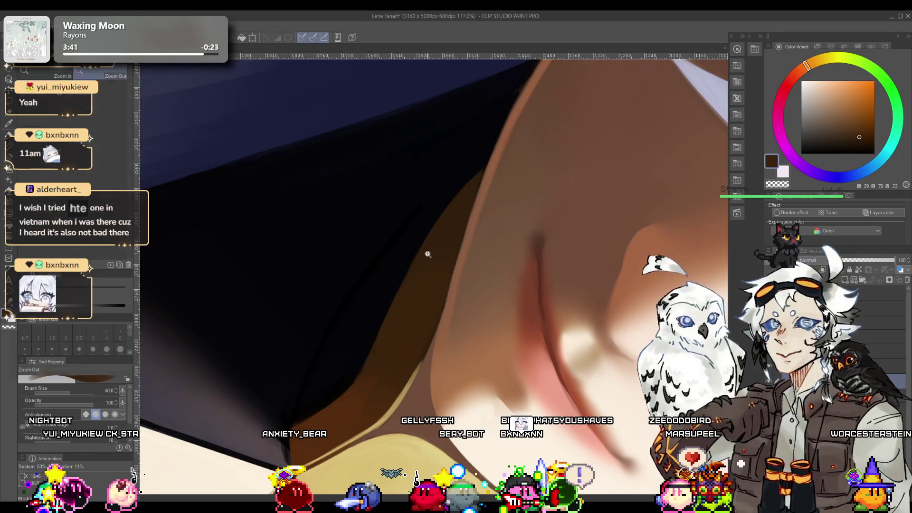
{"action": "left_click", "coordinate": [454, 227]}
{"action": "left_click", "coordinate": [447, 216]}
{"action": "scroll", "coordinate": [445, 213], "scroll_direction": "up", "scroll_amount": 5}
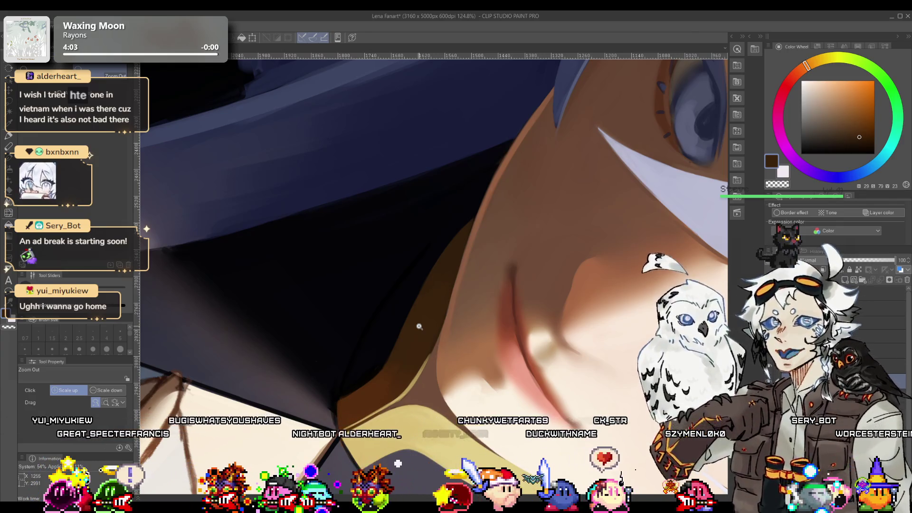
{"action": "mouse_move", "coordinate": [412, 265]}
{"action": "left_mouse_down"}
{"action": "mouse_move", "coordinate": [383, 358]}
{"action": "mouse_move", "coordinate": [350, 363]}
{"action": "mouse_move", "coordinate": [369, 346]}
{"action": "left_mouse_up"}
Step: Pick the collar's tan highlight colour and shrink the pen brush to size 5
{"action": "key", "text": "p"}
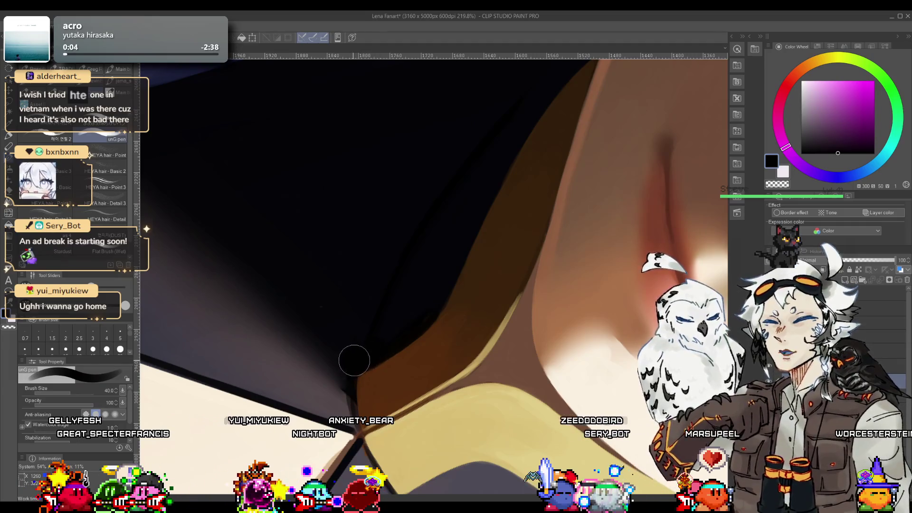
{"action": "left_click", "coordinate": [403, 320], "text": "alt"}
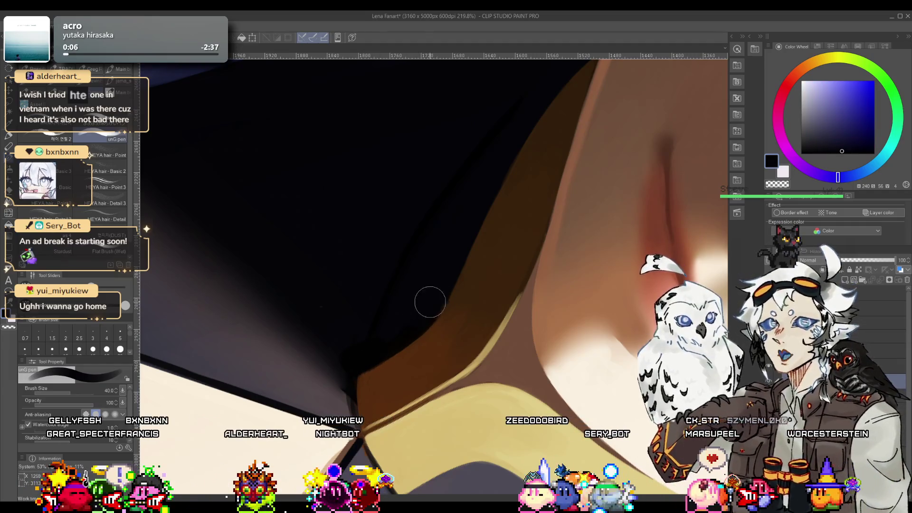
{"action": "mouse_move", "coordinate": [419, 300]}
{"action": "left_mouse_down"}
{"action": "mouse_move", "coordinate": [414, 320]}
{"action": "mouse_move", "coordinate": [464, 207]}
{"action": "mouse_move", "coordinate": [404, 296]}
{"action": "mouse_move", "coordinate": [423, 274]}
{"action": "mouse_move", "coordinate": [552, 267]}
{"action": "left_mouse_up"}
{"action": "left_click", "coordinate": [553, 267], "text": "alt"}
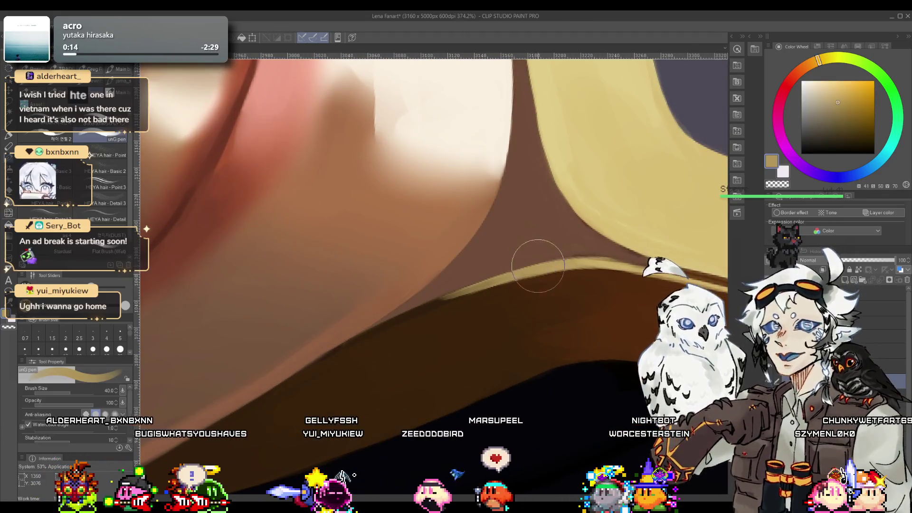
{"action": "key", "text": "bracketleft"}
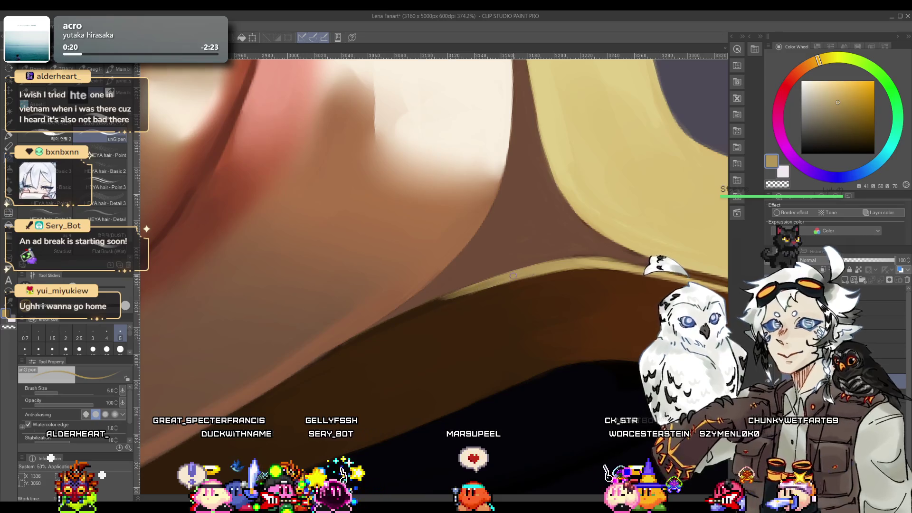
Step: Paint fine pale yellow and brown lines along the collar edge under the chin
{"action": "left_click_drag", "start_coordinate": [453, 295], "coordinate": [471, 341]}
{"action": "scroll", "coordinate": [427, 313], "scroll_direction": "up", "scroll_amount": 2}
{"action": "left_click", "coordinate": [409, 301], "text": "alt"}
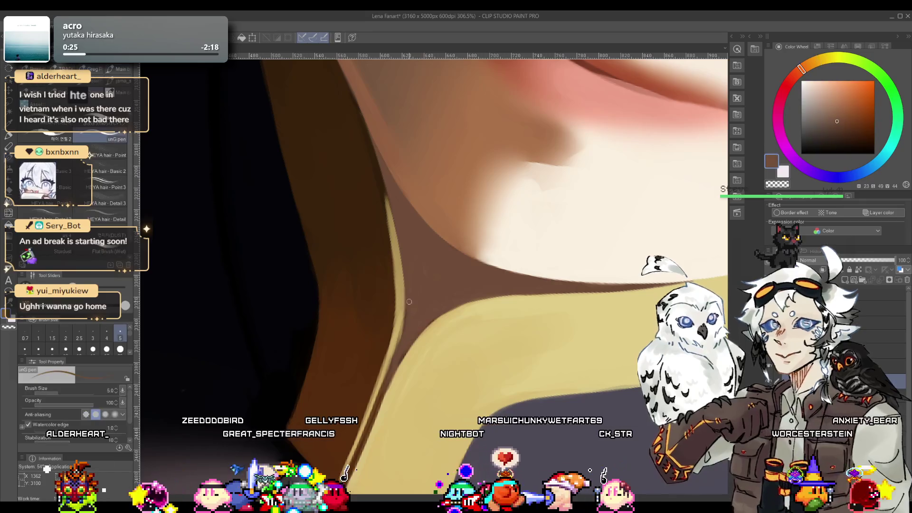
{"action": "left_click", "coordinate": [398, 319], "text": "alt"}
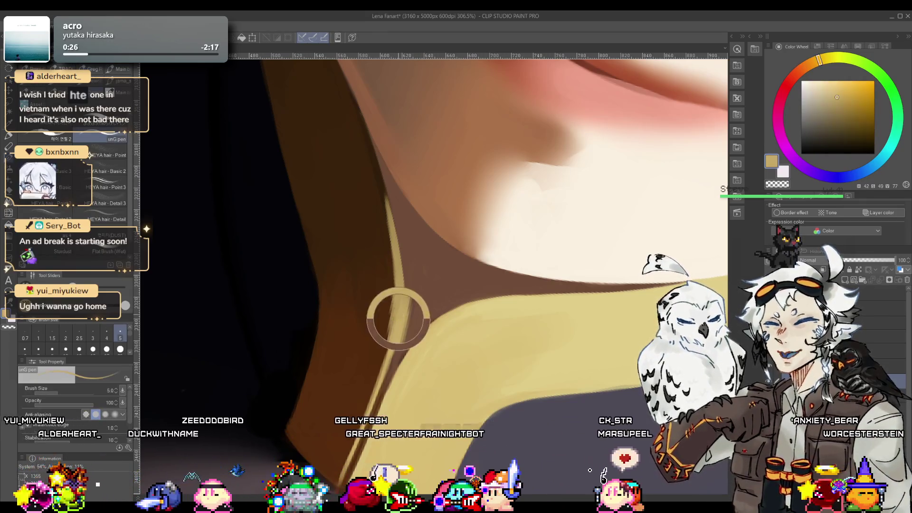
{"action": "left_click", "coordinate": [408, 362], "text": "alt"}
{"action": "left_click", "coordinate": [427, 321], "text": "alt"}
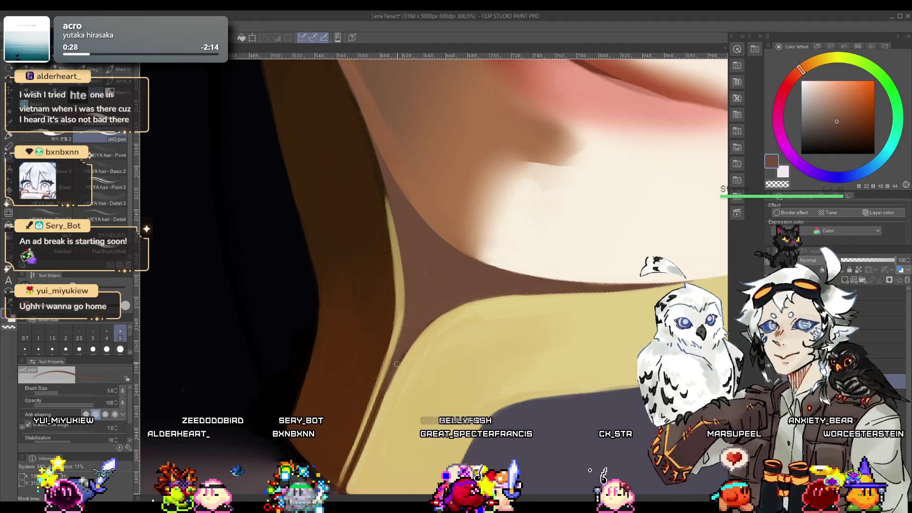
{"action": "left_click", "coordinate": [426, 331], "text": "alt"}
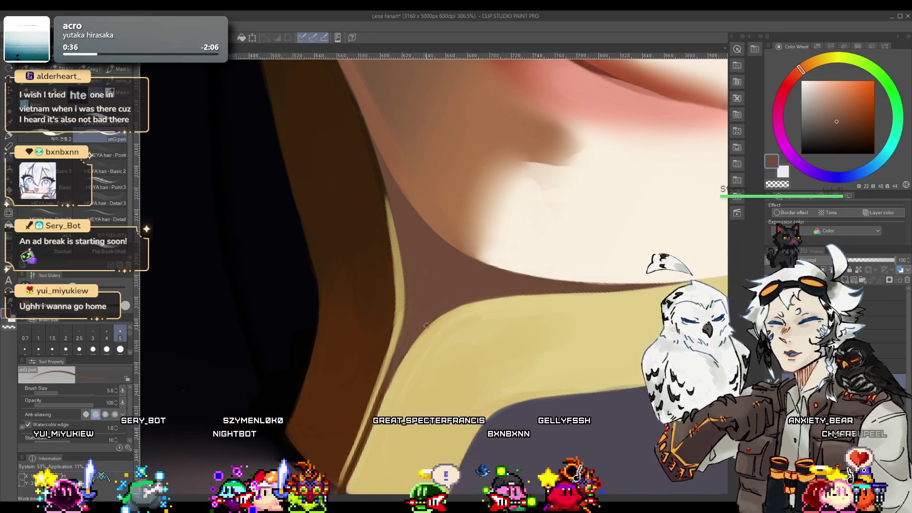
{"action": "scroll", "coordinate": [424, 328], "scroll_direction": "down", "scroll_amount": 10}
{"action": "left_click_drag", "start_coordinate": [425, 327], "coordinate": [488, 237]}
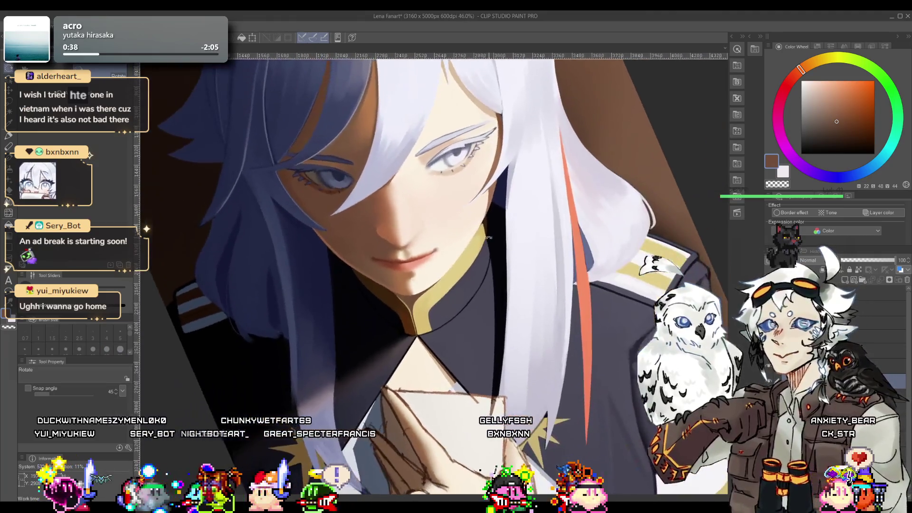
Step: Repaint the gold trim beside the neck in collar yellow and neck brown at brush size 15
{"action": "key", "text": "p"}
{"action": "scroll", "coordinate": [488, 236], "scroll_direction": "up", "scroll_amount": 10}
{"action": "left_click", "coordinate": [465, 242], "text": "alt"}
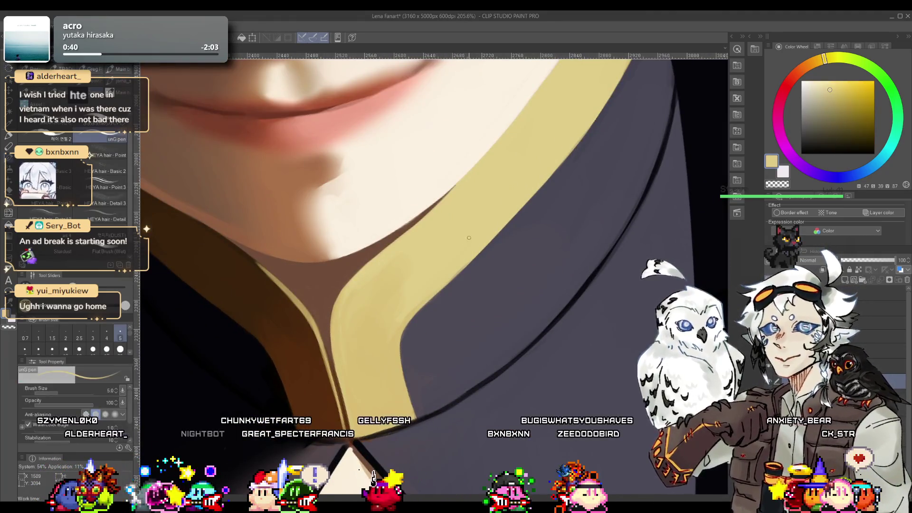
{"action": "key", "text": "bracketright"}
{"action": "key", "text": "bracketright"}
{"action": "key", "text": "bracketright"}
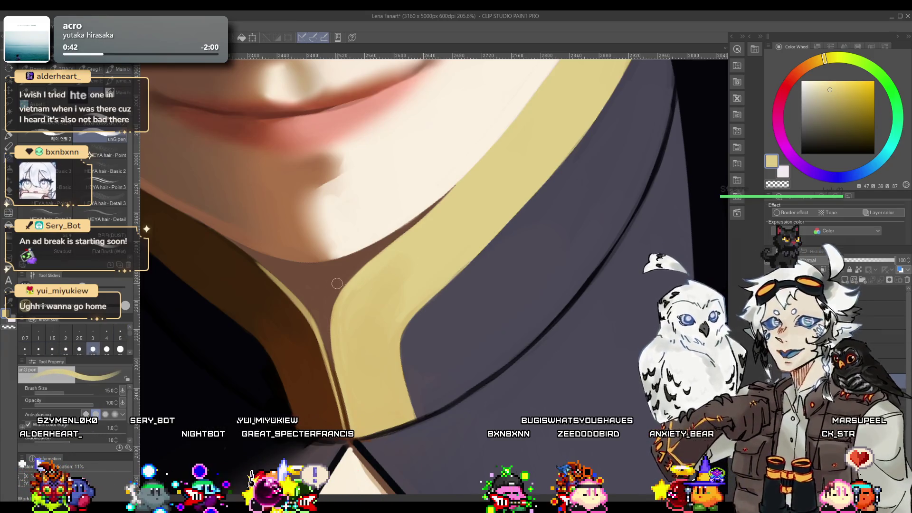
{"action": "left_click", "coordinate": [340, 274], "text": "alt"}
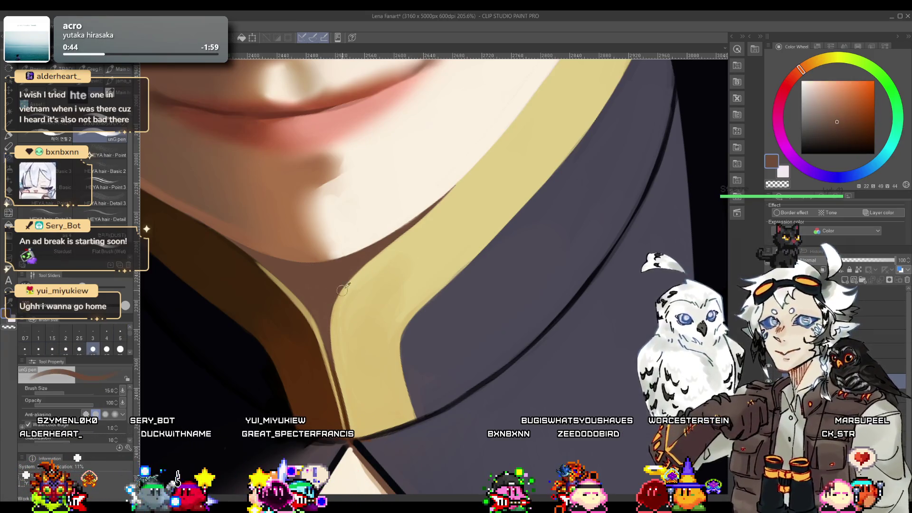
{"action": "left_click", "coordinate": [396, 256], "text": "alt"}
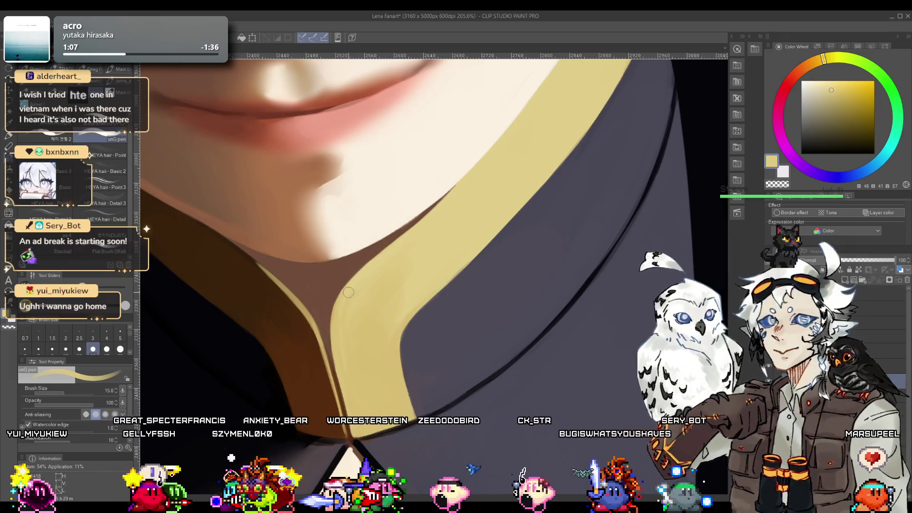
Step: Enlarge the brush to about 60 and even out the trim with a lighter collar yellow
{"action": "key", "text": "bracketright"}
{"action": "key", "text": "bracketright"}
{"action": "key", "text": "bracketright"}
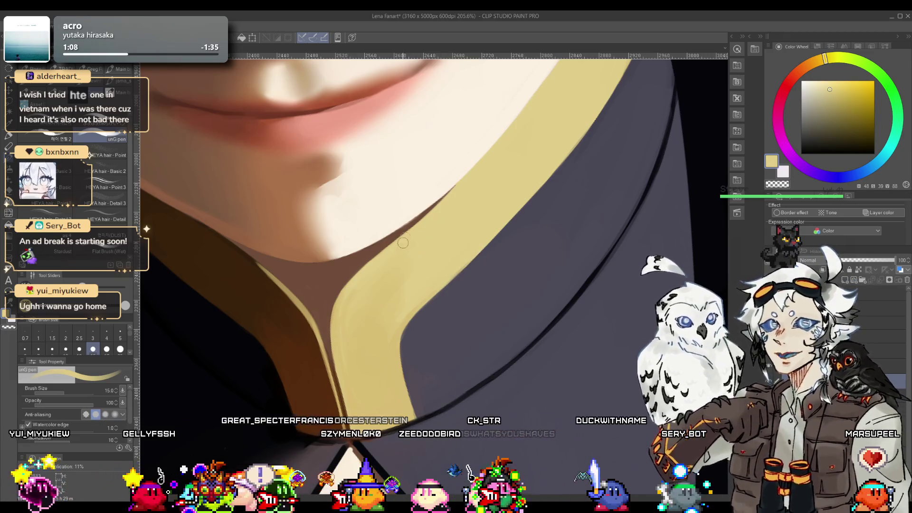
{"action": "key", "text": "bracketleft"}
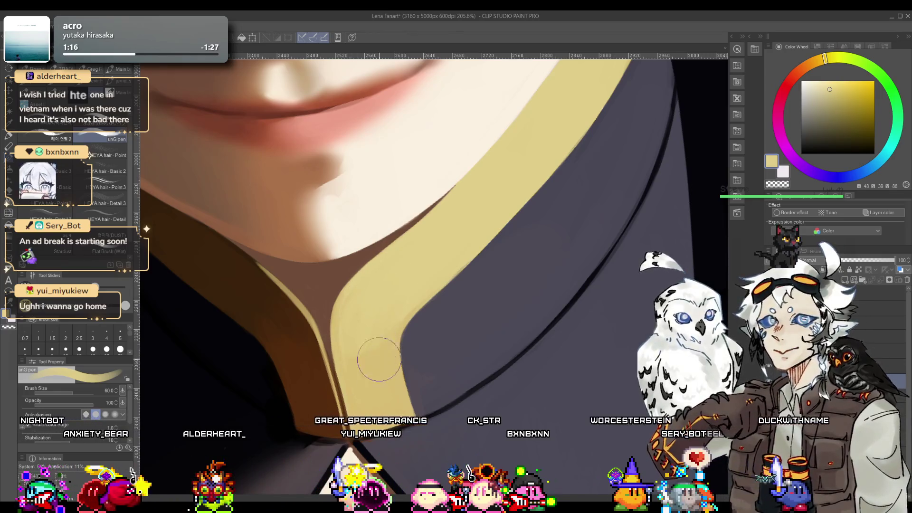
{"action": "mouse_move", "coordinate": [372, 299]}
{"action": "left_mouse_down"}
{"action": "mouse_move", "coordinate": [332, 295]}
{"action": "mouse_move", "coordinate": [432, 241]}
{"action": "left_mouse_up"}
{"action": "key", "text": "p"}
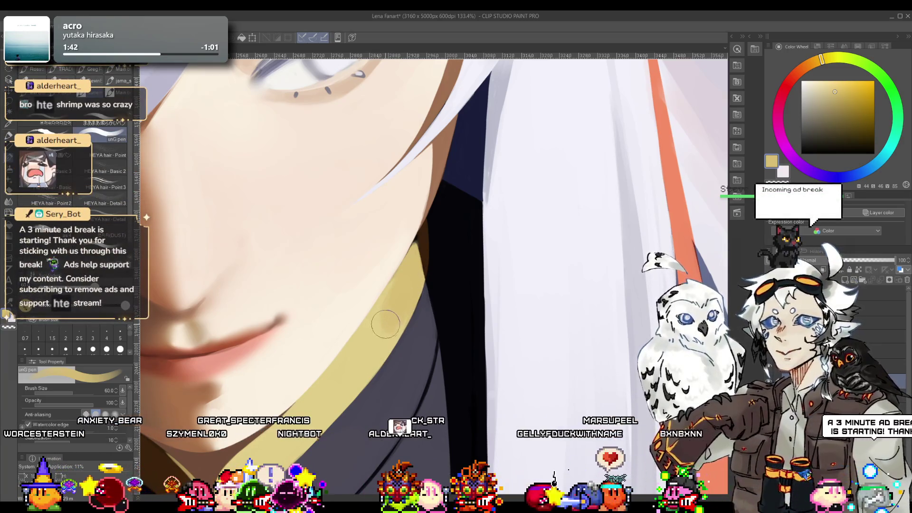
{"action": "left_click", "coordinate": [371, 359], "text": "alt"}
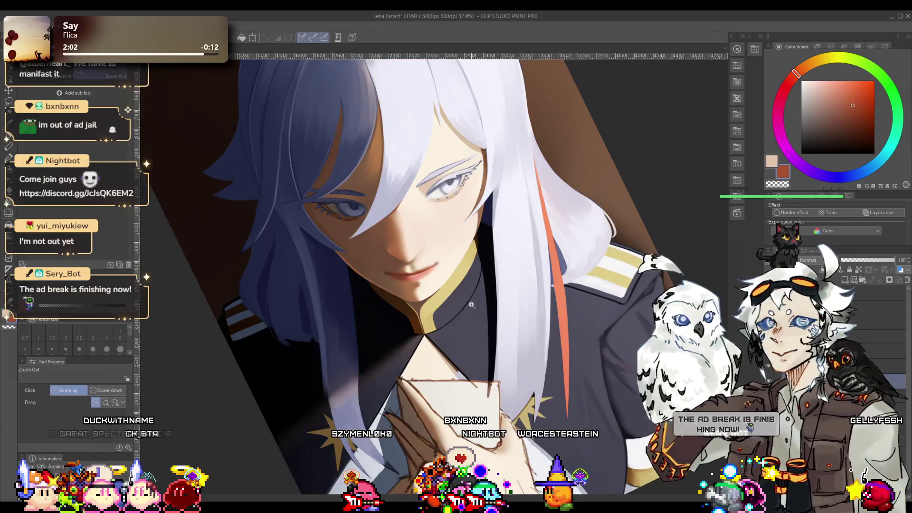
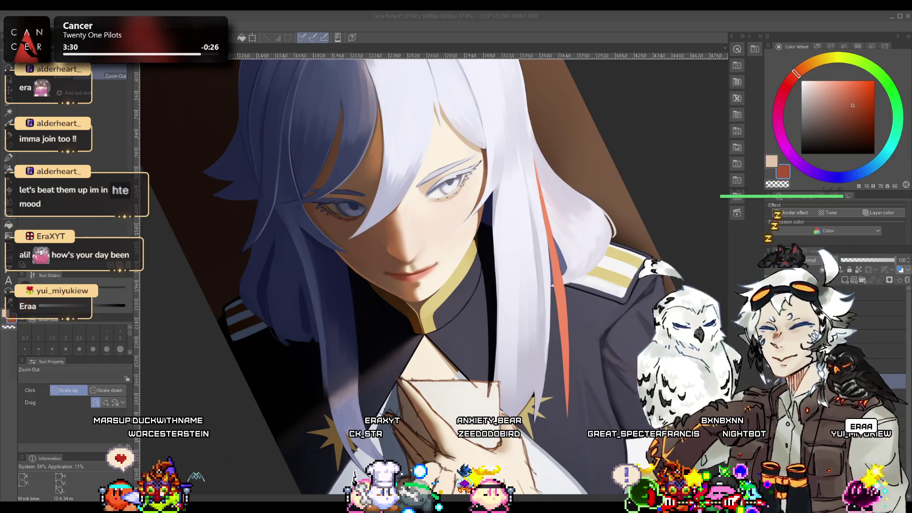
Step: Save the Lena Fanart painting and switch to the blank 5000 x 5000 px Illustration canvas
{"action": "key", "text": "alt+Tab"}
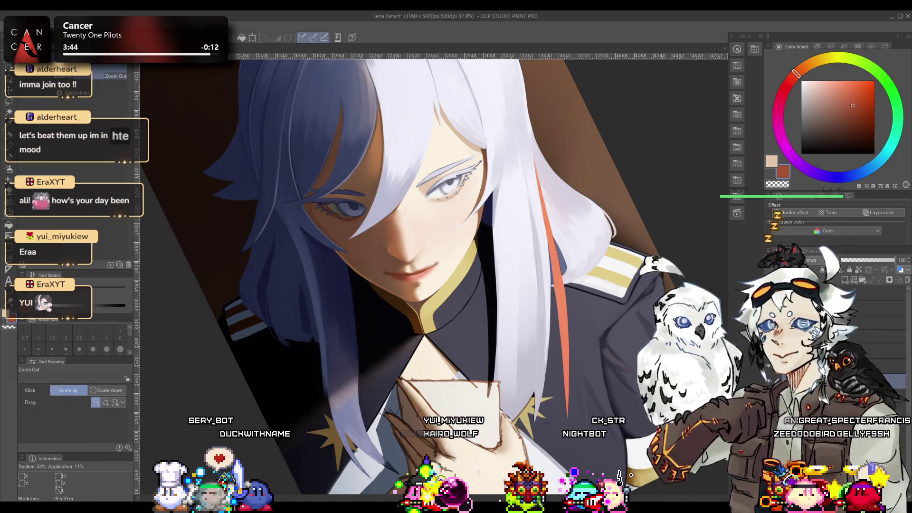
{"action": "key", "text": "ctrl+s"}
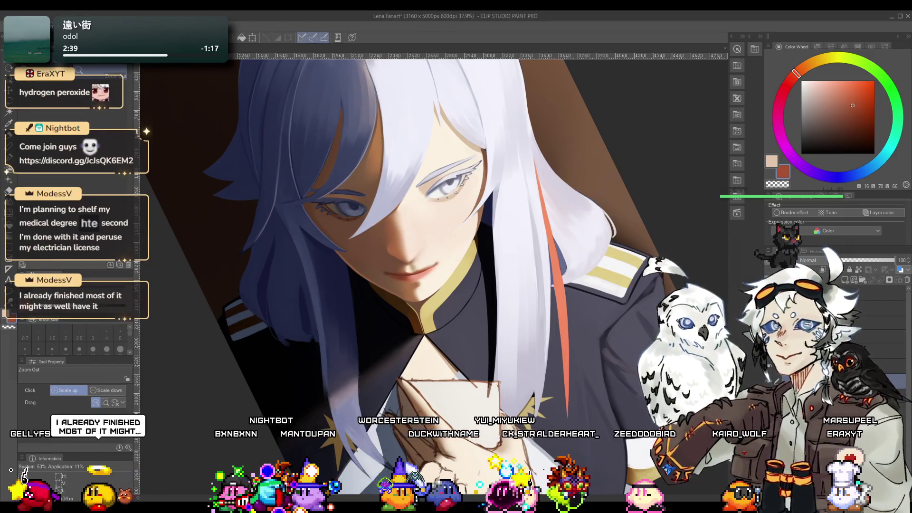
{"action": "key", "text": "ctrl+Tab"}
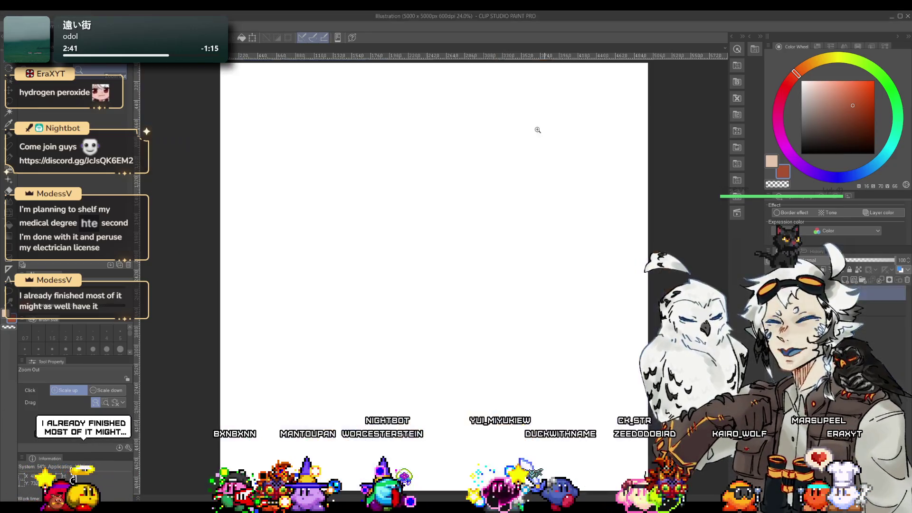
Step: Sketch the face oval and angled eyebrows with the pen, undoing stray strokes
{"action": "key", "text": "p"}
{"action": "mouse_move", "coordinate": [418, 198]}
{"action": "left_mouse_down"}
{"action": "mouse_move", "coordinate": [438, 184]}
{"action": "mouse_move", "coordinate": [407, 200]}
{"action": "mouse_move", "coordinate": [429, 176]}
{"action": "left_mouse_up"}
{"action": "key", "text": "ctrl+z"}
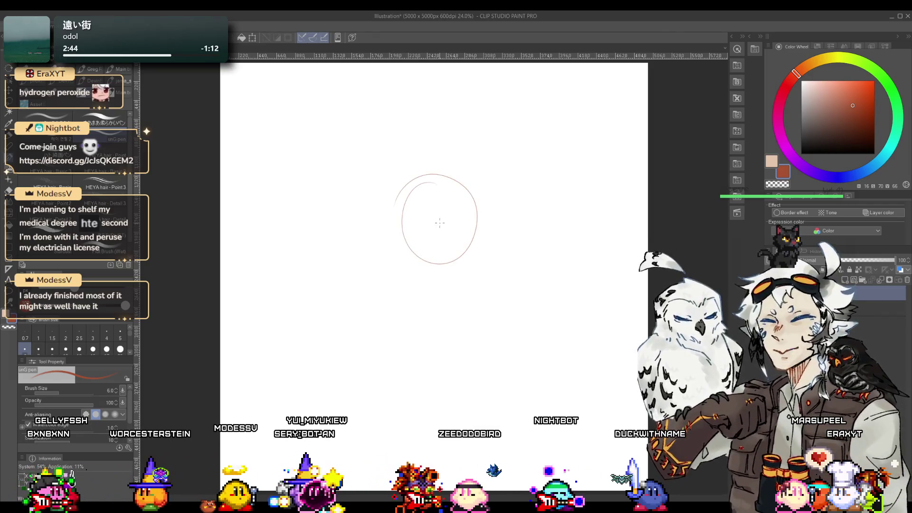
{"action": "key", "text": "ctrl+z"}
{"action": "mouse_move", "coordinate": [435, 212]}
{"action": "left_mouse_down"}
{"action": "mouse_move", "coordinate": [416, 217]}
{"action": "mouse_move", "coordinate": [429, 222]}
{"action": "left_mouse_up"}
{"action": "key", "text": "ctrl+z"}
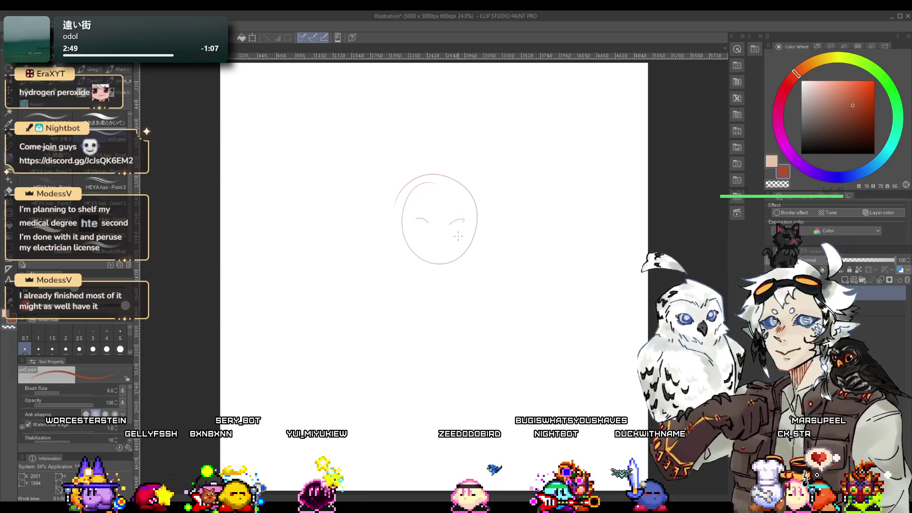
{"action": "left_click_drag", "start_coordinate": [459, 220], "coordinate": [463, 218]}
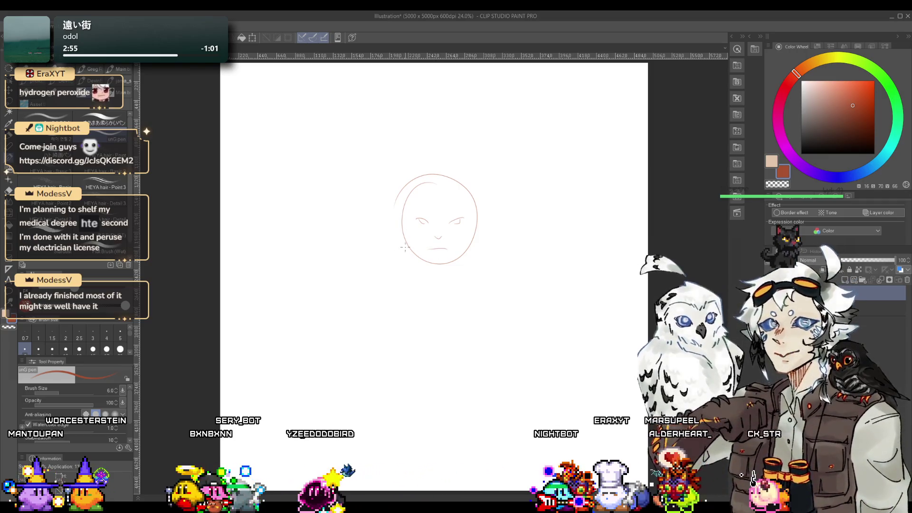
{"action": "key", "text": "ctrl+space"}
{"action": "left_click_drag", "start_coordinate": [442, 218], "coordinate": [442, 278]}
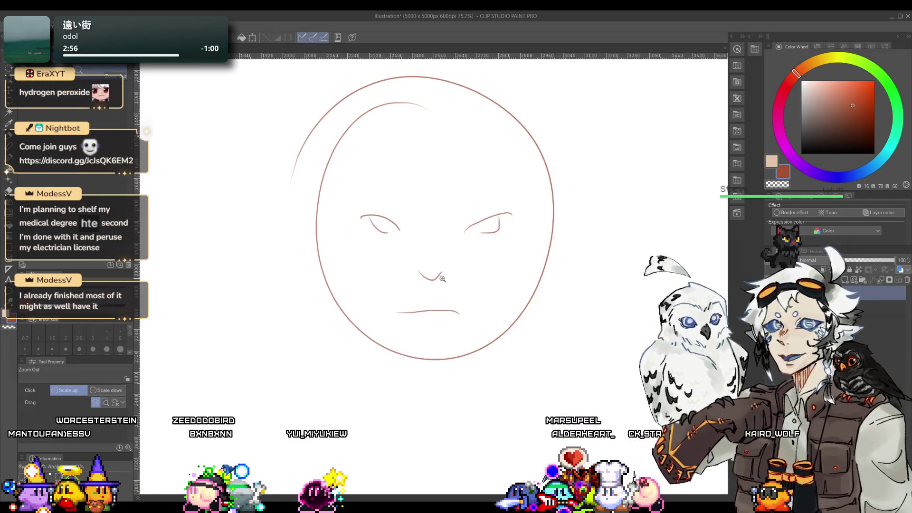
Step: Add a trapezoid above the mouth with whisker strokes at its corners, then return to Lena Fanart
{"action": "left_click_drag", "start_coordinate": [388, 307], "coordinate": [462, 306]}
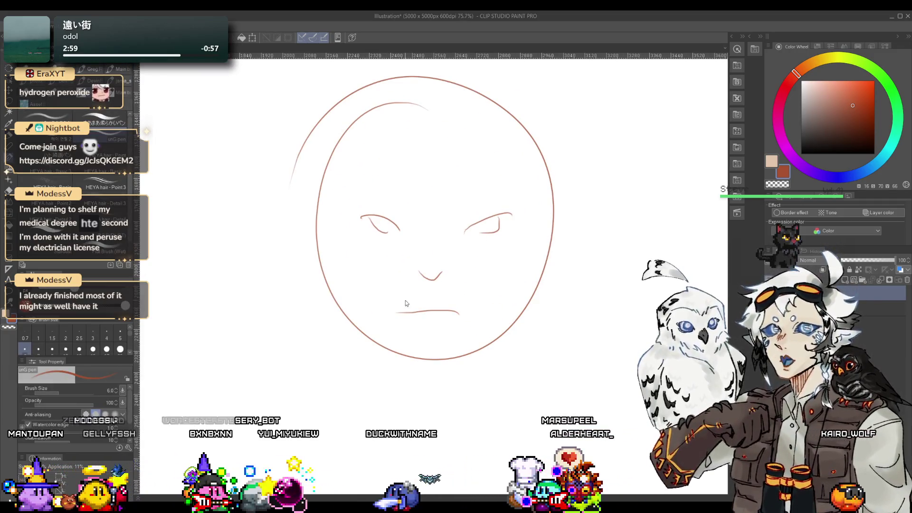
{"action": "mouse_move", "coordinate": [406, 288]}
{"action": "left_mouse_down"}
{"action": "mouse_move", "coordinate": [390, 307]}
{"action": "mouse_move", "coordinate": [465, 287]}
{"action": "mouse_move", "coordinate": [477, 307]}
{"action": "left_mouse_up"}
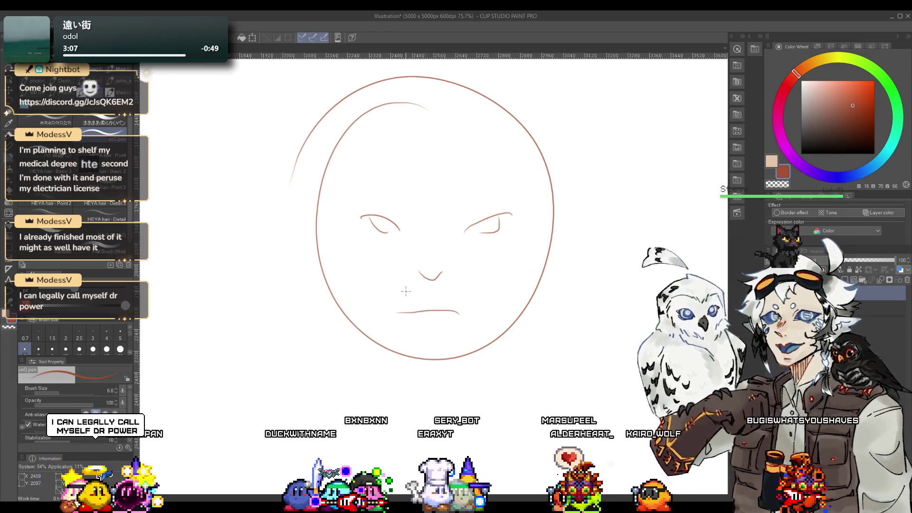
{"action": "left_click_drag", "start_coordinate": [381, 306], "coordinate": [393, 302]}
{"action": "left_click_drag", "start_coordinate": [460, 297], "coordinate": [480, 304]}
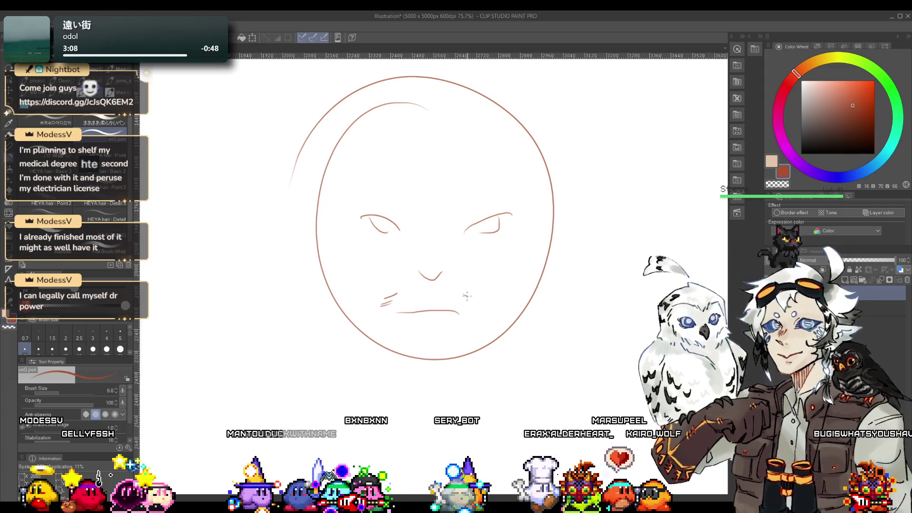
{"action": "left_click_drag", "start_coordinate": [384, 301], "coordinate": [404, 292]}
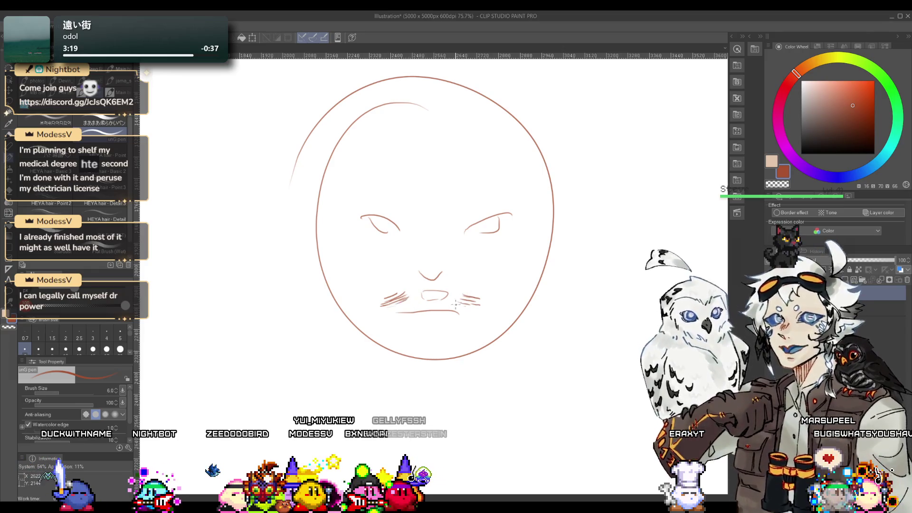
{"action": "mouse_move", "coordinate": [353, 162]}
{"action": "left_mouse_down"}
{"action": "mouse_move", "coordinate": [333, 162]}
{"action": "mouse_move", "coordinate": [353, 161]}
{"action": "left_mouse_up"}
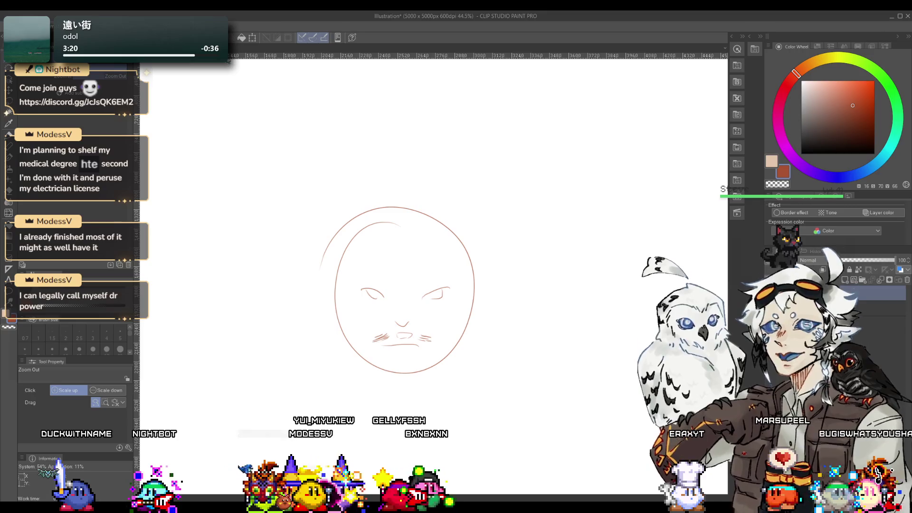
{"action": "key", "text": "ctrl+Tab"}
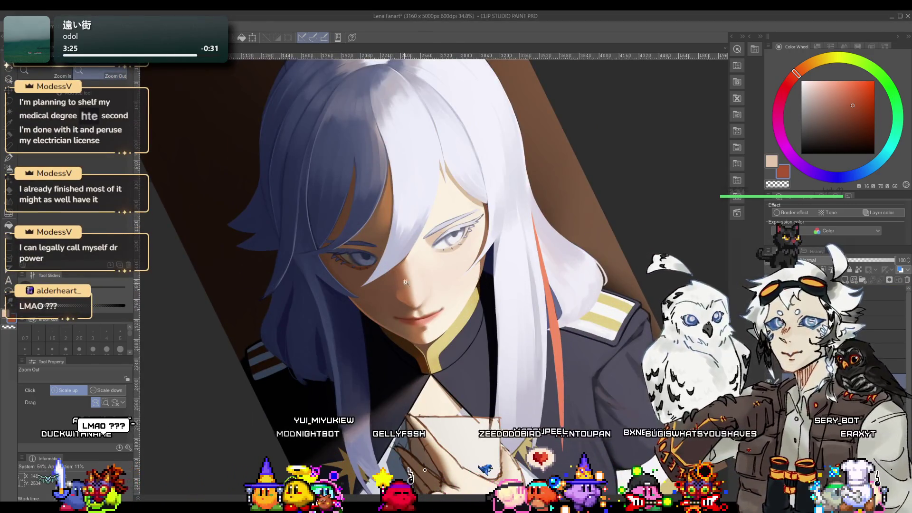
Step: Frame the view on the lips, undo a stray lower-lip stroke, and sample lighter and darker lip colours
{"action": "left_click_drag", "start_coordinate": [405, 282], "coordinate": [452, 337]}
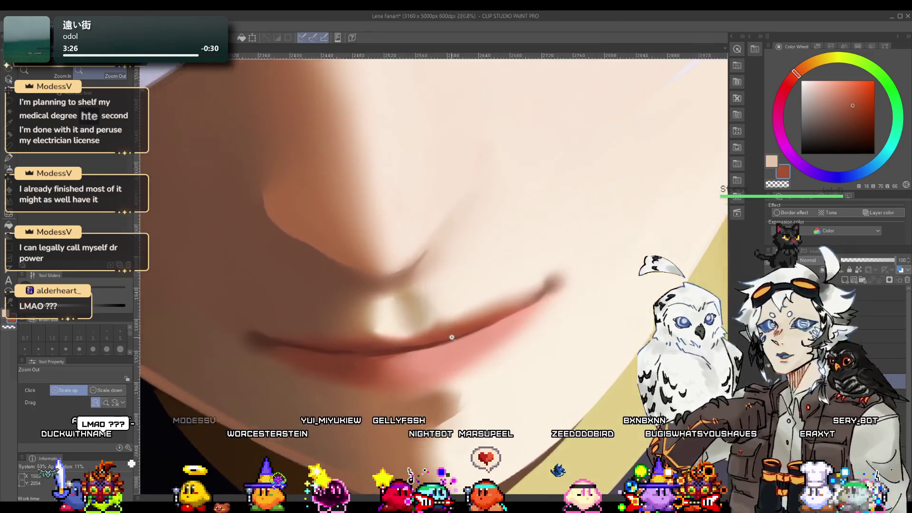
{"action": "scroll", "coordinate": [376, 345], "scroll_direction": "down", "scroll_amount": 3}
{"action": "scroll", "coordinate": [376, 345], "scroll_direction": "up", "scroll_amount": 4}
{"action": "key", "text": "p"}
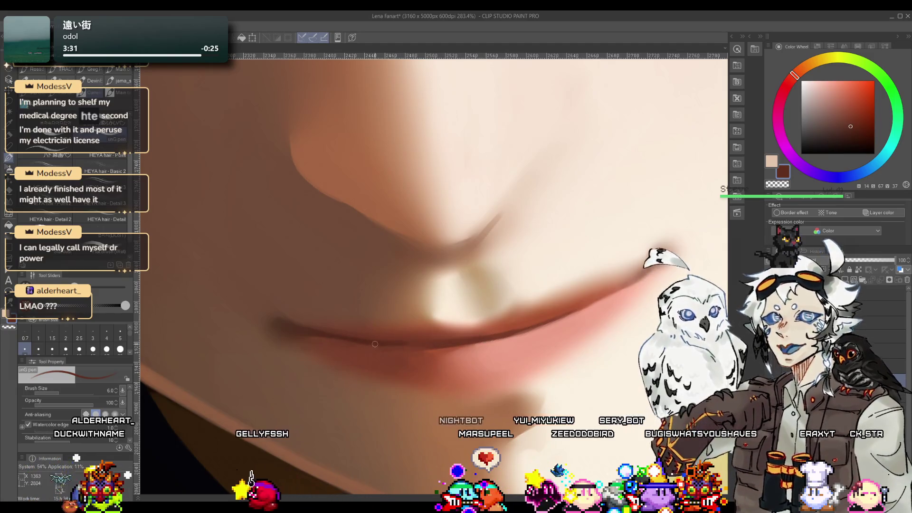
{"action": "key", "text": "ctrl+z"}
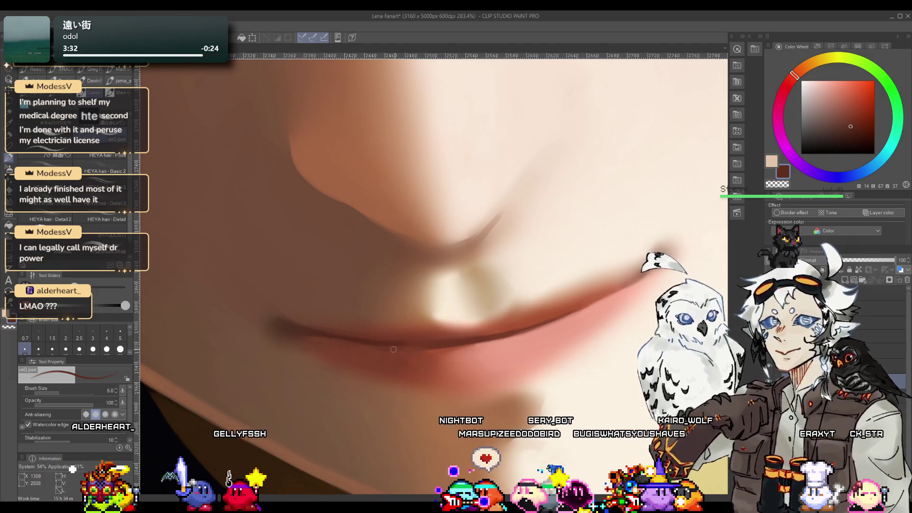
{"action": "left_click_drag", "start_coordinate": [394, 345], "coordinate": [386, 147]}
{"action": "left_click", "coordinate": [399, 207], "text": "alt"}
{"action": "scroll", "coordinate": [328, 320], "scroll_direction": "up", "scroll_amount": 3}
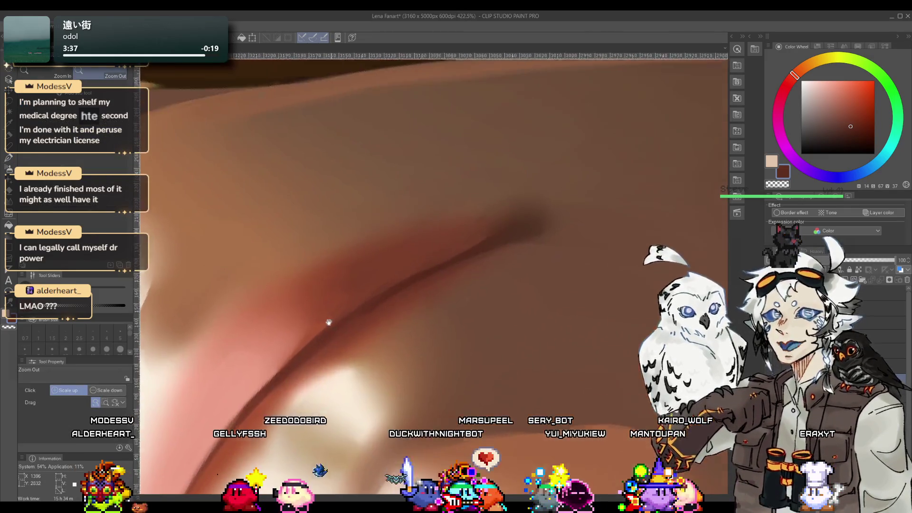
{"action": "left_click", "coordinate": [353, 325], "text": "alt"}
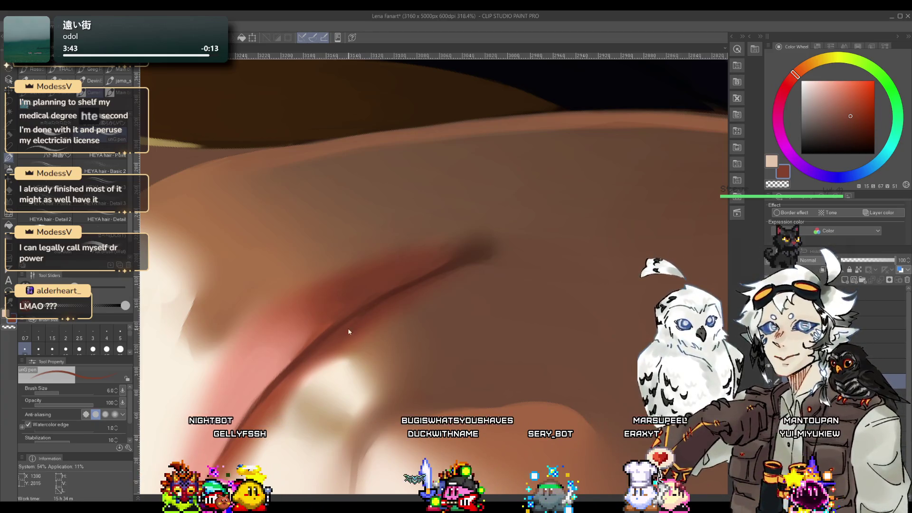
{"action": "left_click", "coordinate": [410, 291], "text": "alt"}
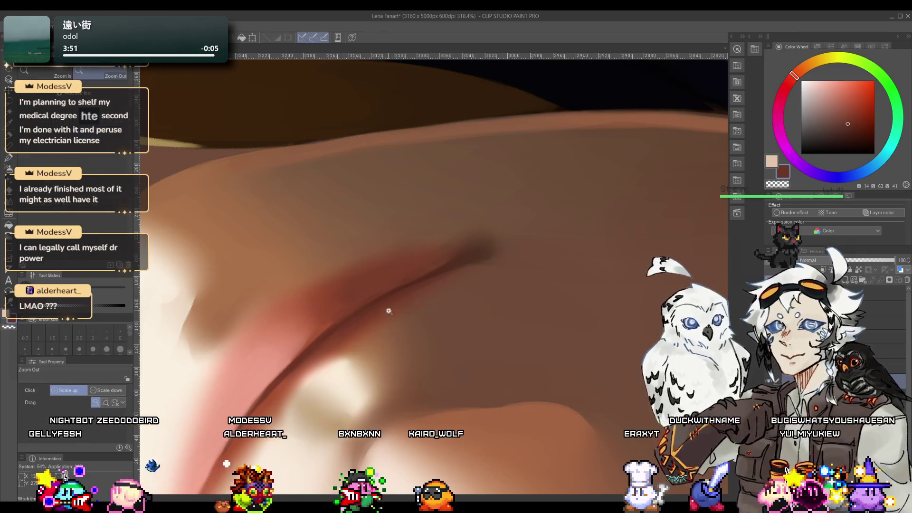
{"action": "scroll", "coordinate": [453, 272], "scroll_direction": "down", "scroll_amount": 5}
{"action": "mouse_move", "coordinate": [453, 273]}
{"action": "left_mouse_down"}
{"action": "mouse_move", "coordinate": [433, 248]}
{"action": "mouse_move", "coordinate": [427, 315]}
{"action": "left_mouse_up"}
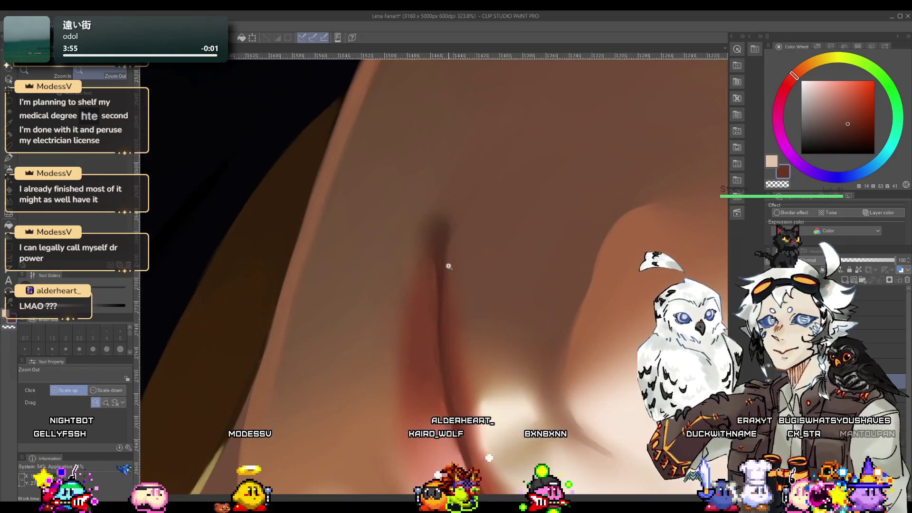
{"action": "scroll", "coordinate": [427, 315], "scroll_direction": "up", "scroll_amount": 3}
Step: Set the pen to size 20 and pick up the lip tone from the canvas
{"action": "key", "text": "p"}
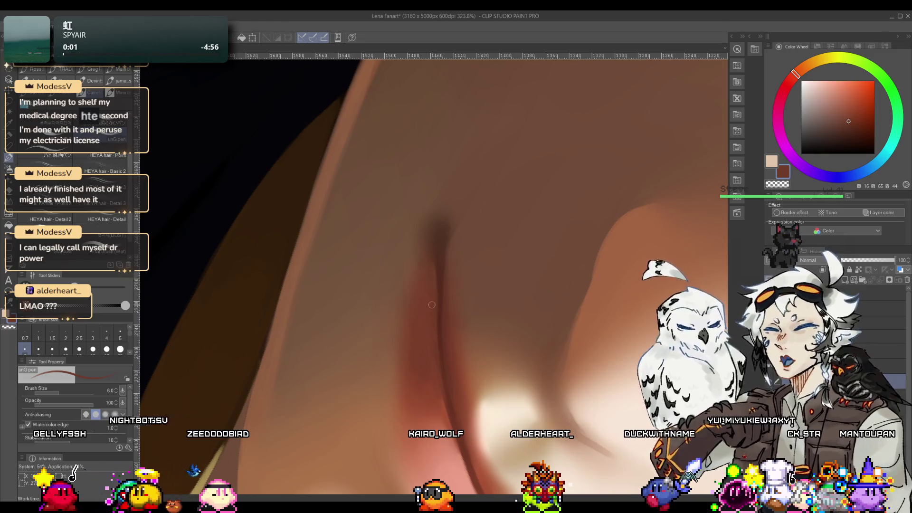
{"action": "key", "text": "bracketright"}
{"action": "key", "text": "bracketright"}
{"action": "key", "text": "bracketright"}
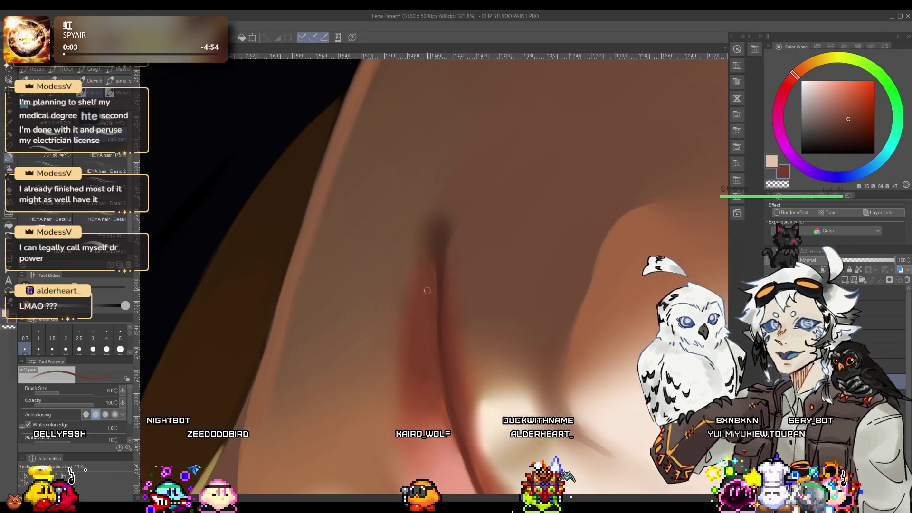
{"action": "key", "text": "bracketright"}
{"action": "key", "text": "bracketright"}
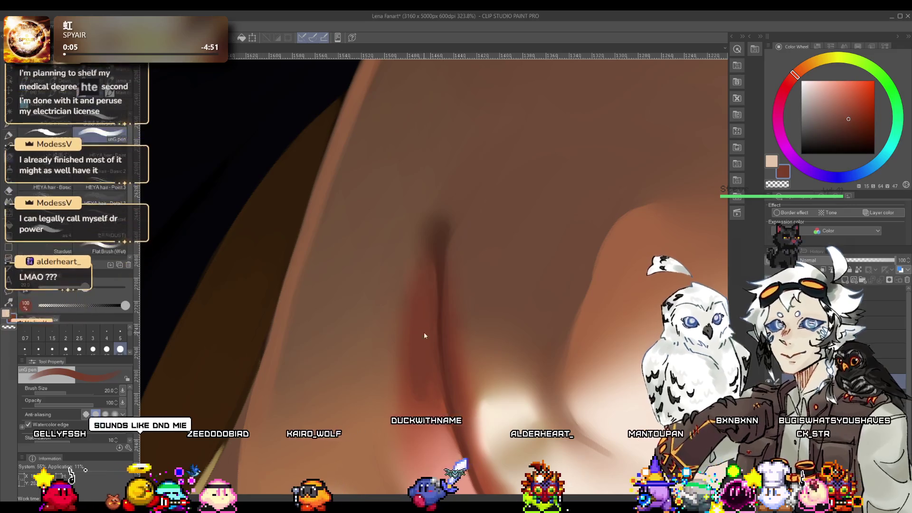
{"action": "left_click", "coordinate": [430, 391], "text": "alt"}
{"action": "left_click", "coordinate": [421, 365], "text": "alt"}
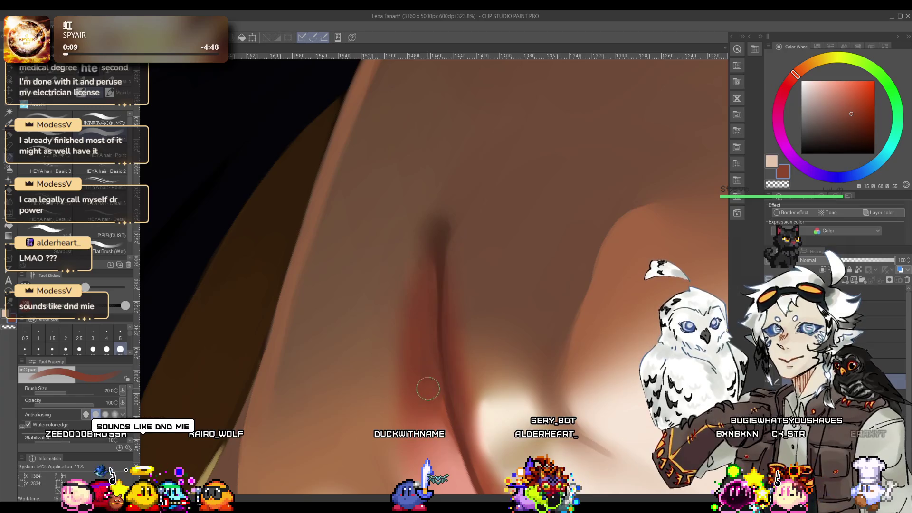
Step: Soften the strokes with Blur, then detail the lip line at size 4 in darker sampled shades
{"action": "key", "text": "j"}
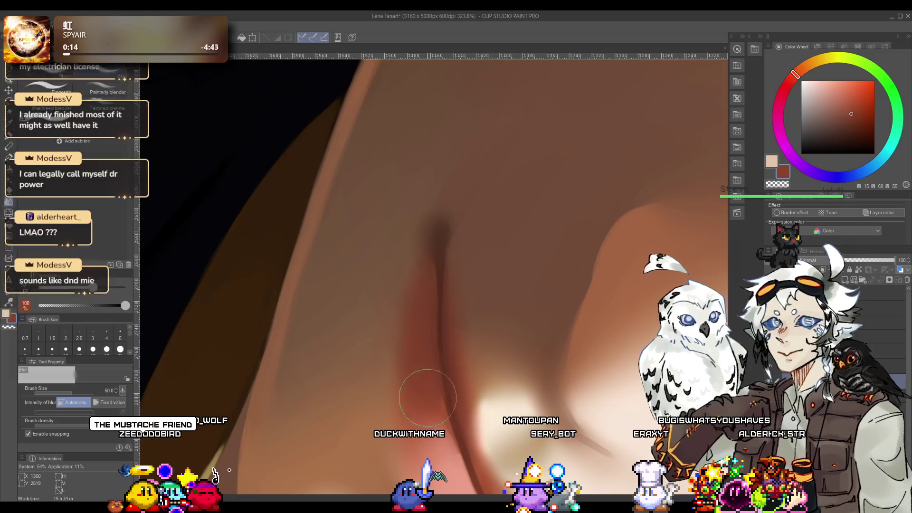
{"action": "key", "text": "r"}
{"action": "left_click_drag", "start_coordinate": [419, 322], "coordinate": [417, 211]}
{"action": "scroll", "coordinate": [417, 210], "scroll_direction": "down", "scroll_amount": 5}
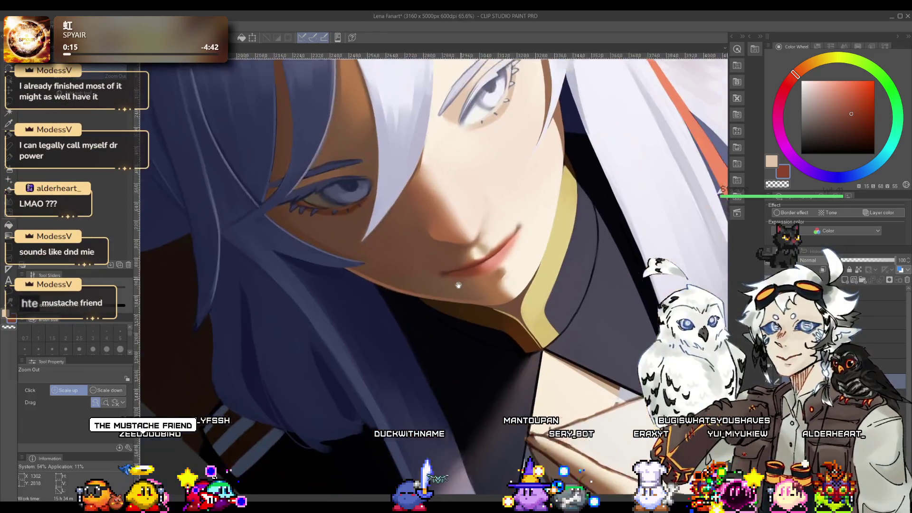
{"action": "scroll", "coordinate": [469, 292], "scroll_direction": "up", "scroll_amount": 8}
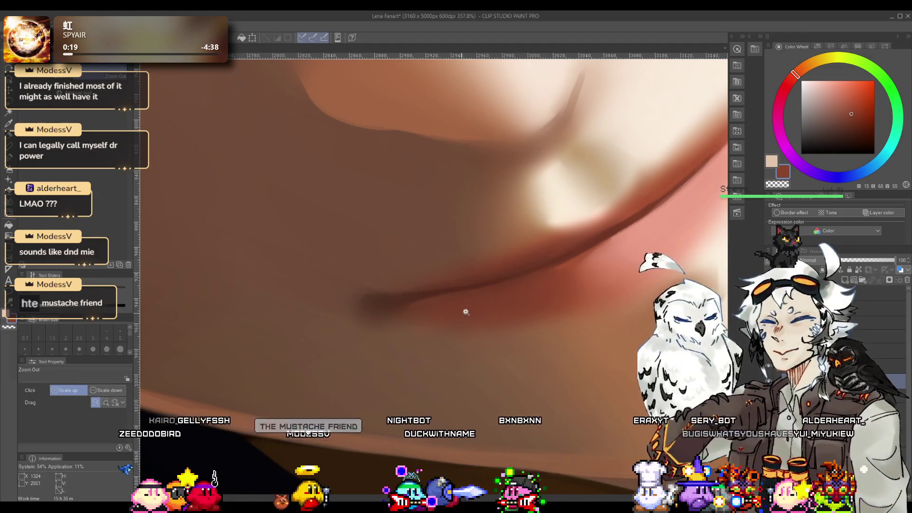
{"action": "scroll", "coordinate": [465, 311], "scroll_direction": "down", "scroll_amount": 5}
{"action": "scroll", "coordinate": [464, 300], "scroll_direction": "up", "scroll_amount": 4}
{"action": "left_click", "coordinate": [435, 317], "text": "alt"}
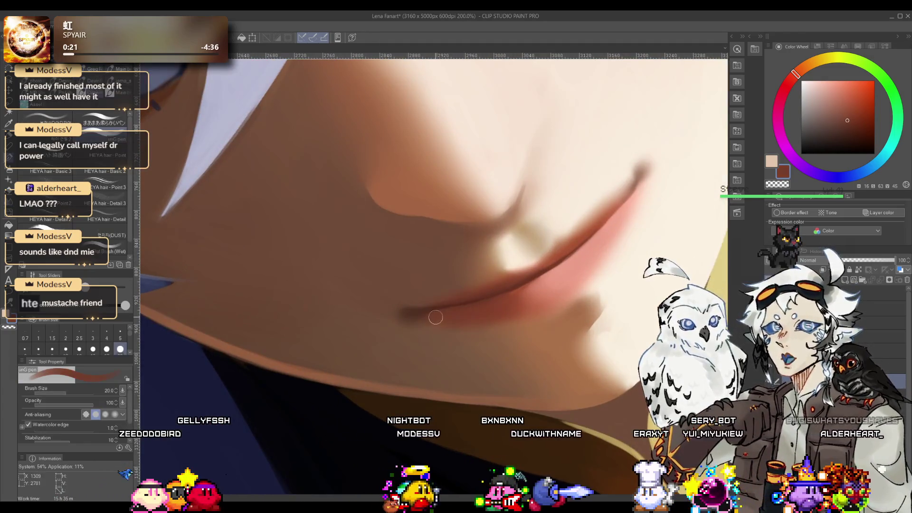
{"action": "scroll", "coordinate": [461, 311], "scroll_direction": "up", "scroll_amount": 5}
{"action": "key", "text": "bracketleft"}
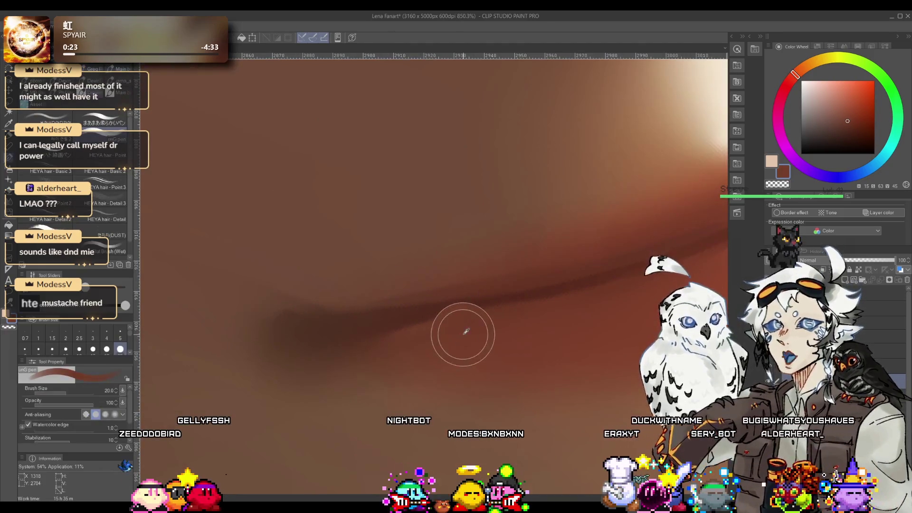
{"action": "key", "text": "bracketleft"}
{"action": "key", "text": "bracketleft"}
{"action": "key", "text": "bracketleft"}
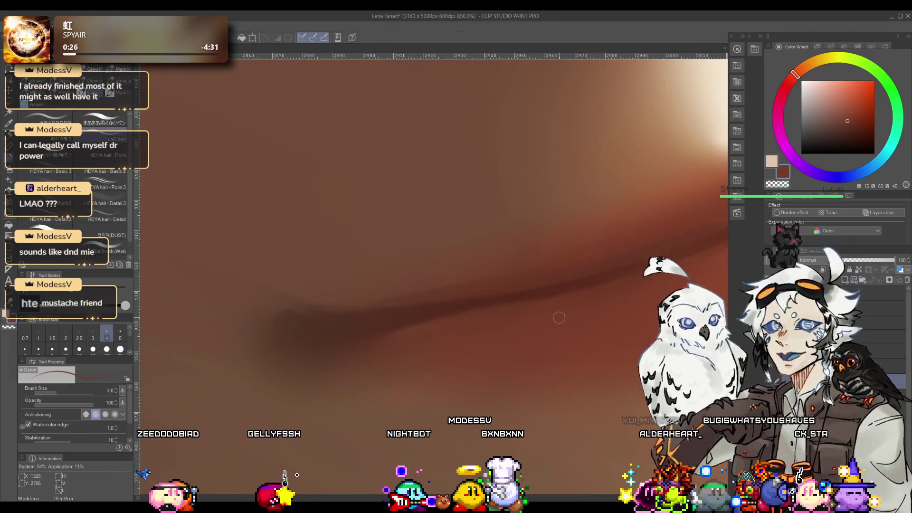
{"action": "left_click", "coordinate": [394, 343], "text": "alt"}
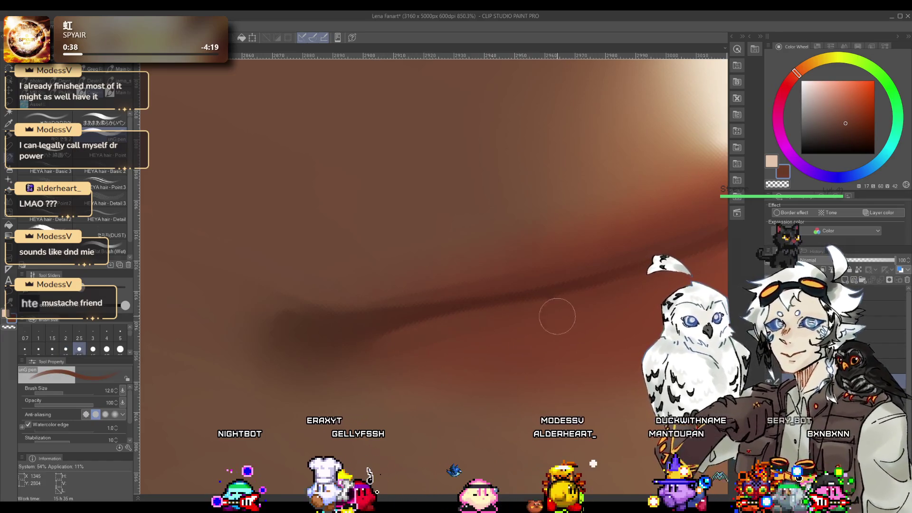
{"action": "left_click", "coordinate": [424, 339], "text": "alt"}
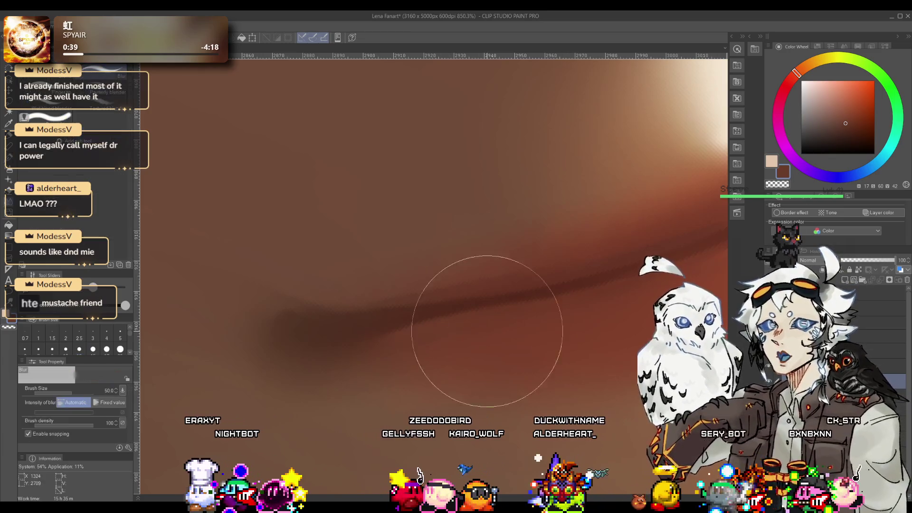
Step: Check the whole face, rotate back onto the lips, and set the blur brush to size 4
{"action": "left_click_drag", "start_coordinate": [468, 326], "coordinate": [439, 347]}
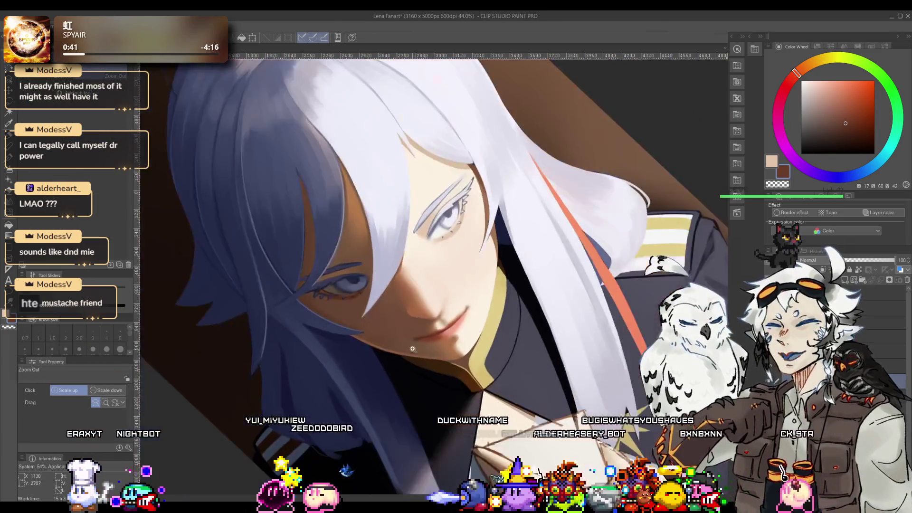
{"action": "scroll", "coordinate": [439, 347], "scroll_direction": "up", "scroll_amount": 5}
{"action": "scroll", "coordinate": [412, 207], "scroll_direction": "up", "scroll_amount": 3}
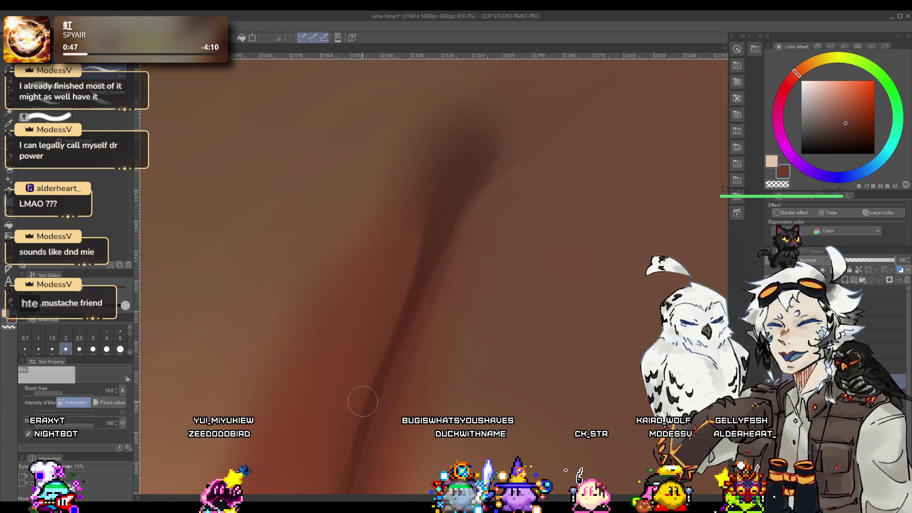
{"action": "key", "text": "shift+space"}
{"action": "scroll", "coordinate": [389, 291], "scroll_direction": "down", "scroll_amount": 3}
{"action": "mouse_move", "coordinate": [389, 291]}
{"action": "left_mouse_down"}
{"action": "mouse_move", "coordinate": [443, 250]}
{"action": "mouse_move", "coordinate": [404, 214]}
{"action": "left_mouse_up"}
{"action": "scroll", "coordinate": [413, 285], "scroll_direction": "down", "scroll_amount": 3}
{"action": "scroll", "coordinate": [444, 291], "scroll_direction": "up", "scroll_amount": 5}
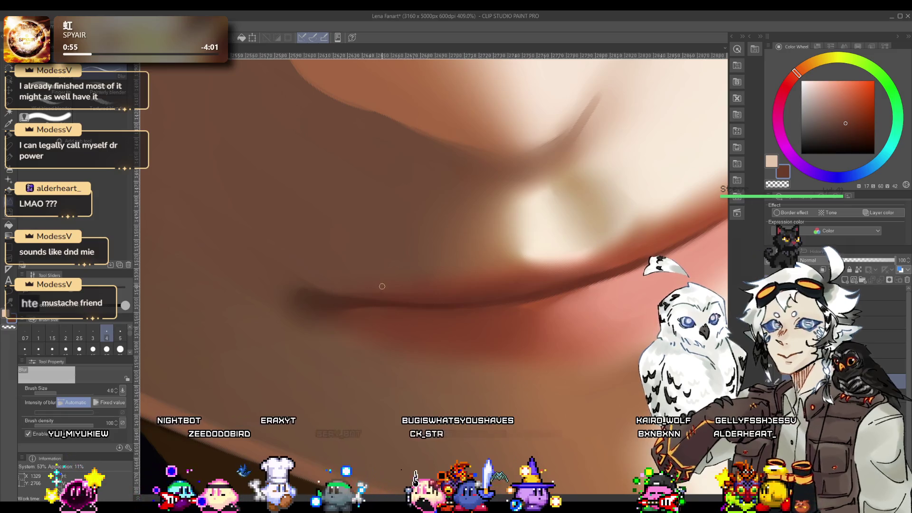
{"action": "key", "text": "bracketleft"}
{"action": "key", "text": "bracketleft"}
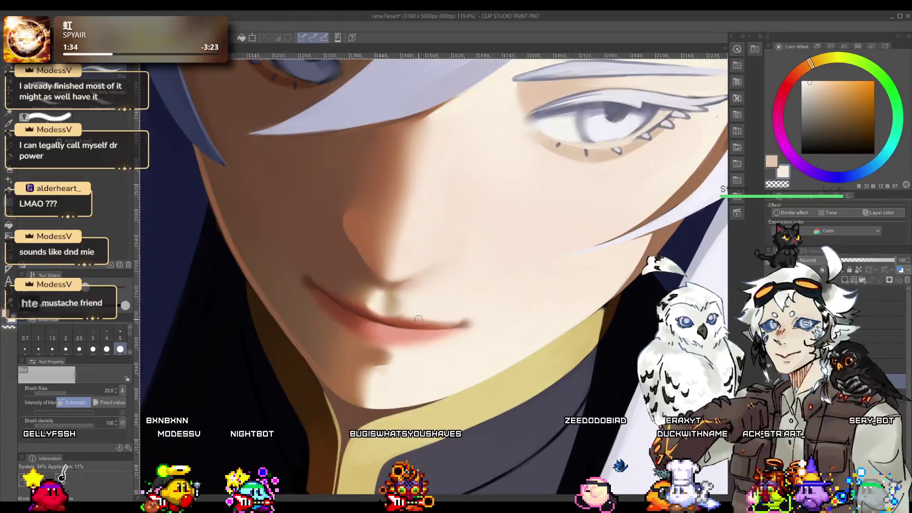
{"action": "scroll", "coordinate": [433, 314], "scroll_direction": "down", "scroll_amount": 3}
{"action": "scroll", "coordinate": [437, 306], "scroll_direction": "up", "scroll_amount": 4}
{"action": "key", "text": "p"}
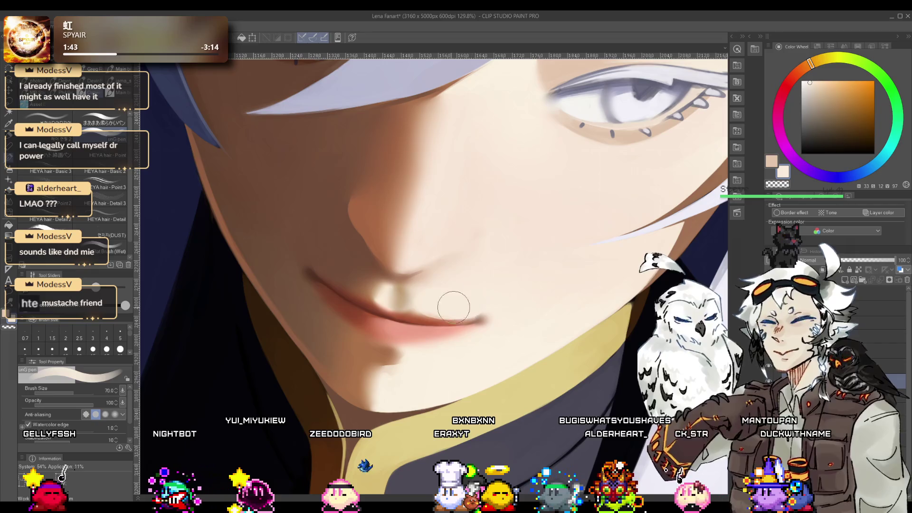
{"action": "key", "text": "j"}
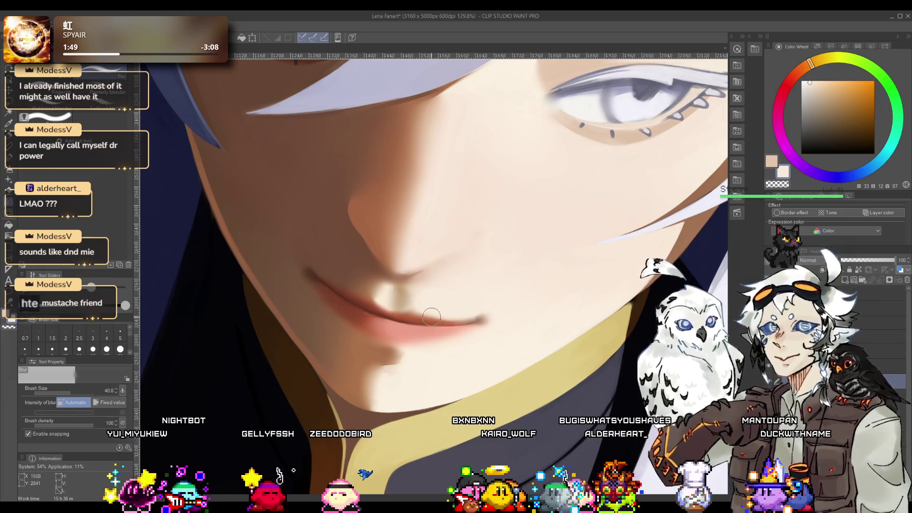
{"action": "mouse_move", "coordinate": [478, 318]}
{"action": "left_mouse_down"}
{"action": "mouse_move", "coordinate": [427, 331]}
{"action": "mouse_move", "coordinate": [433, 323]}
{"action": "left_mouse_up"}
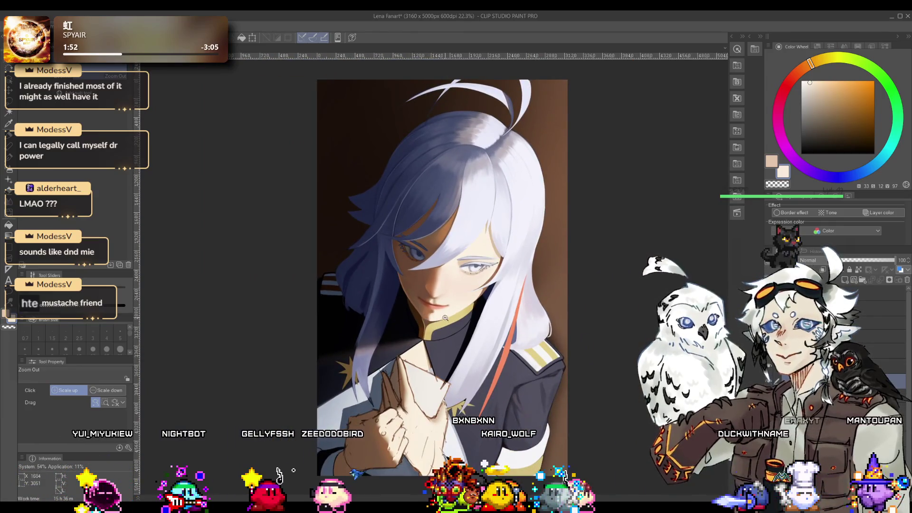
{"action": "left_click_drag", "start_coordinate": [465, 244], "coordinate": [465, 247]}
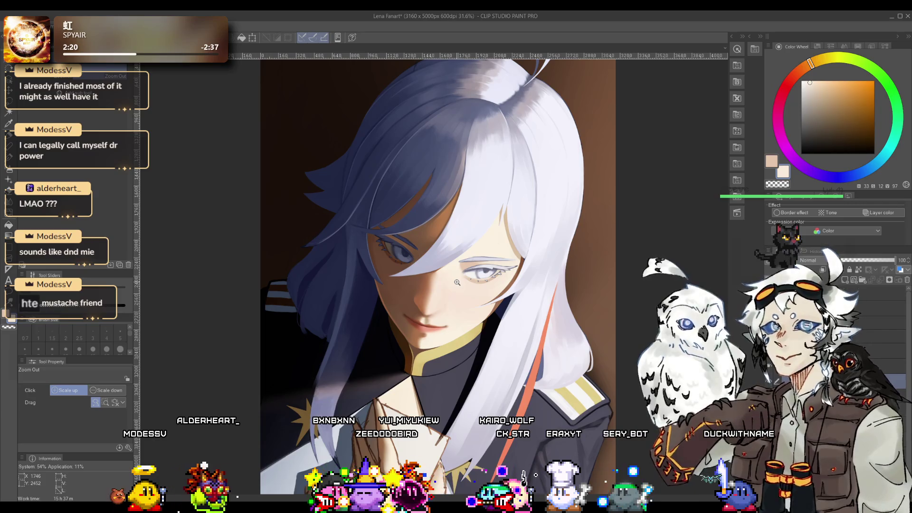
{"action": "scroll", "coordinate": [353, 275], "scroll_direction": "up", "scroll_amount": 5}
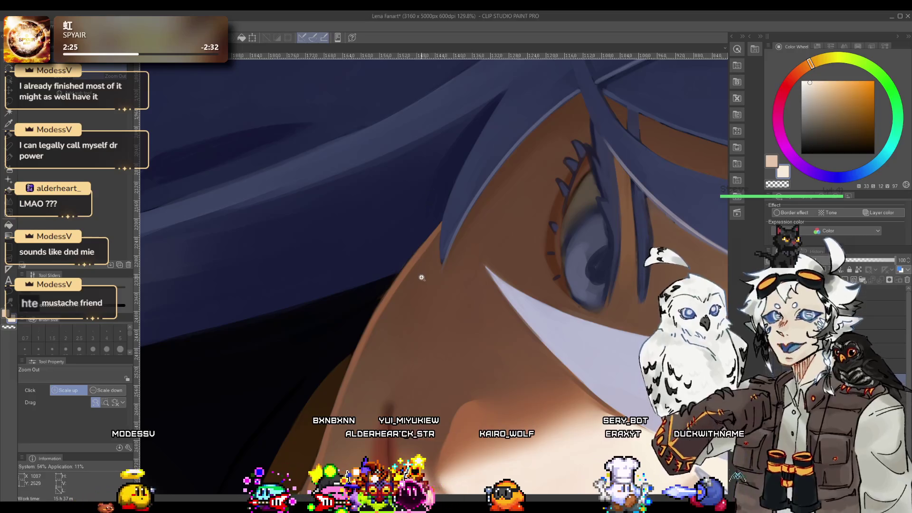
Step: Rotate the canvas nearly upright and frame the view around the jaw
{"action": "scroll", "coordinate": [421, 279], "scroll_direction": "down", "scroll_amount": 1}
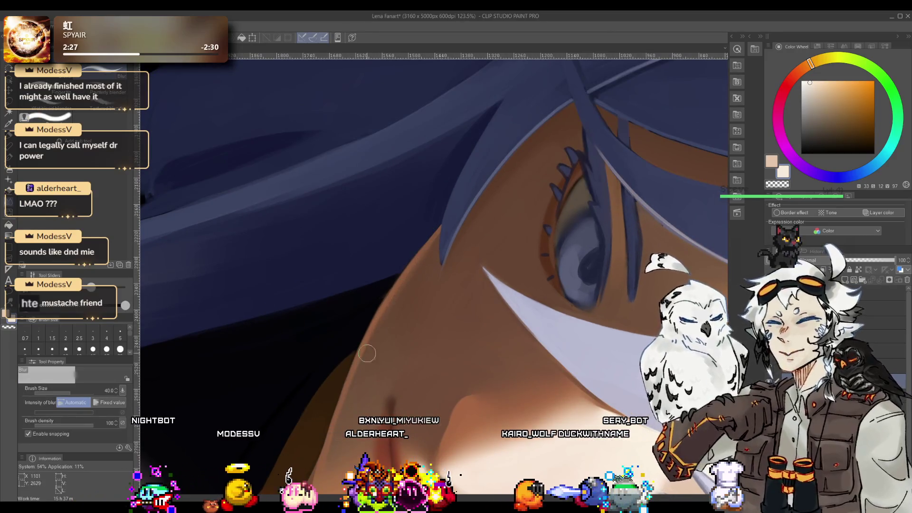
{"action": "key", "text": "r"}
{"action": "left_click_drag", "start_coordinate": [361, 359], "coordinate": [460, 274]}
{"action": "scroll", "coordinate": [451, 271], "scroll_direction": "up", "scroll_amount": 7}
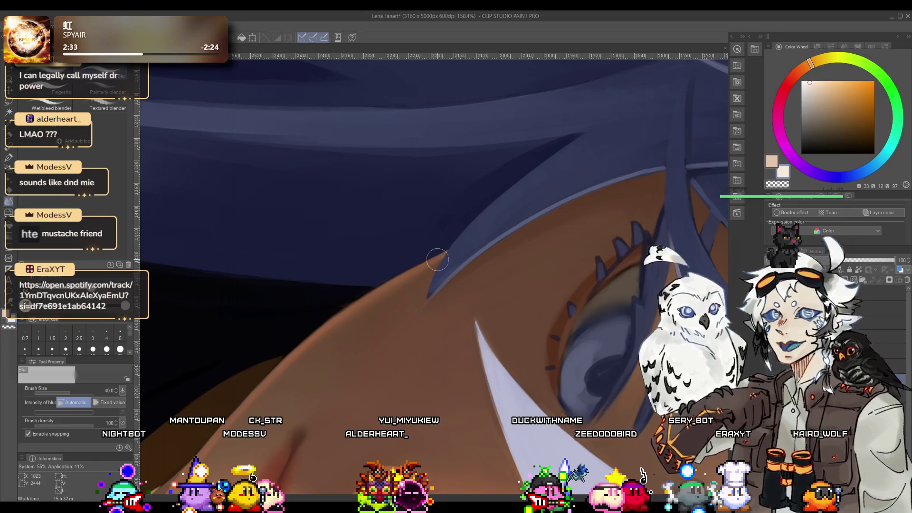
{"action": "scroll", "coordinate": [374, 293], "scroll_direction": "down", "scroll_amount": 5}
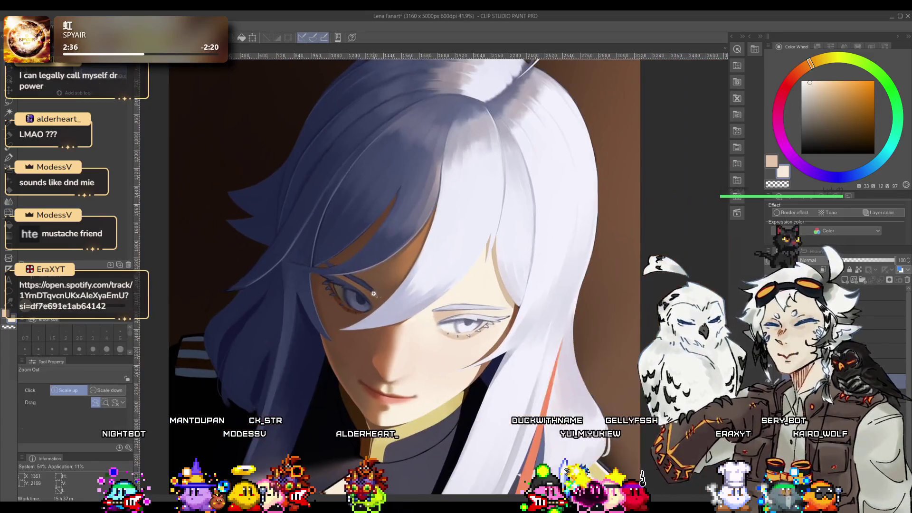
{"action": "scroll", "coordinate": [374, 294], "scroll_direction": "down", "scroll_amount": 2}
{"action": "scroll", "coordinate": [374, 294], "scroll_direction": "up", "scroll_amount": 2}
{"action": "mouse_move", "coordinate": [374, 293]}
{"action": "left_mouse_down"}
{"action": "mouse_move", "coordinate": [439, 322]}
{"action": "mouse_move", "coordinate": [420, 323]}
{"action": "mouse_move", "coordinate": [444, 291]}
{"action": "left_mouse_up"}
{"action": "scroll", "coordinate": [444, 290], "scroll_direction": "up", "scroll_amount": 3}
{"action": "scroll", "coordinate": [444, 290], "scroll_direction": "up", "scroll_amount": 5}
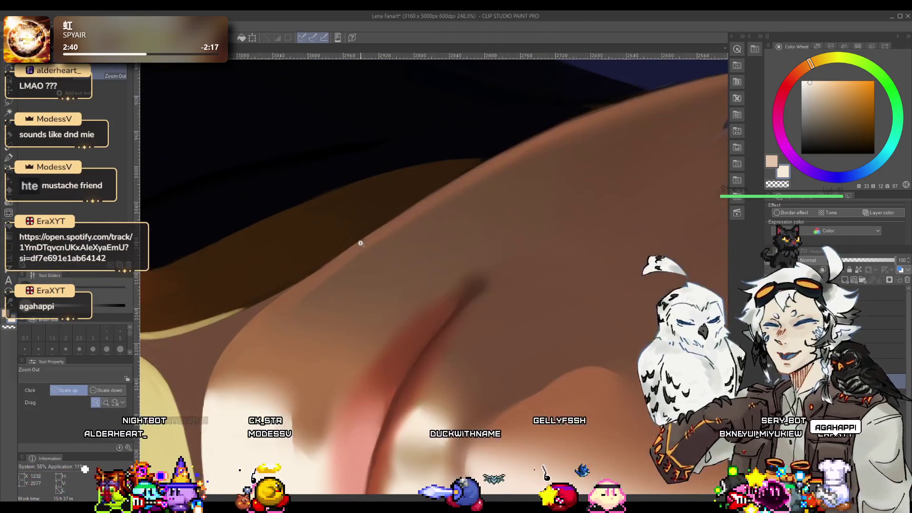
{"action": "scroll", "coordinate": [346, 292], "scroll_direction": "down", "scroll_amount": 4}
{"action": "scroll", "coordinate": [356, 300], "scroll_direction": "up", "scroll_amount": 2}
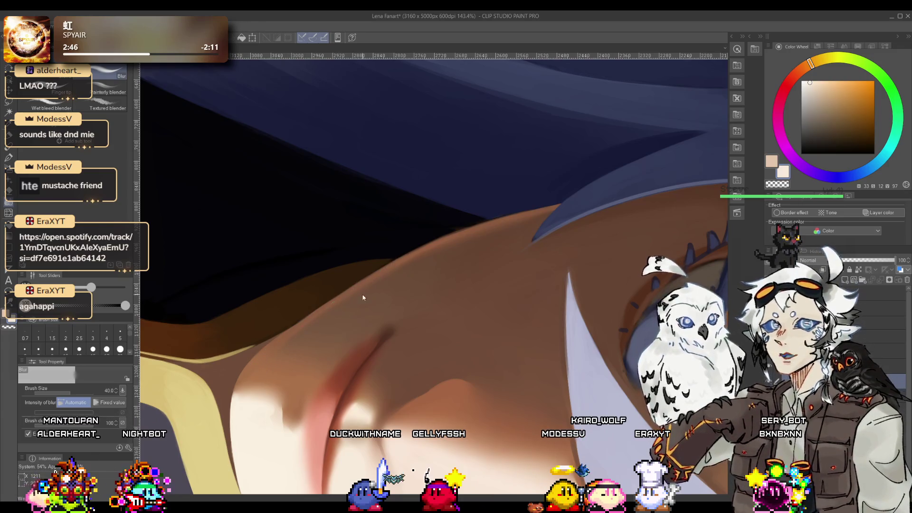
{"action": "scroll", "coordinate": [342, 308], "scroll_direction": "down", "scroll_amount": 4}
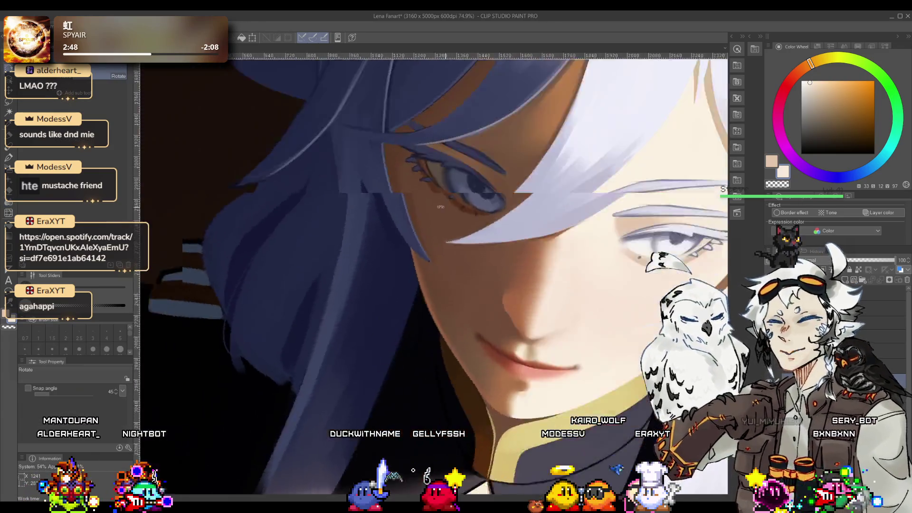
{"action": "scroll", "coordinate": [417, 258], "scroll_direction": "up", "scroll_amount": 3}
{"action": "mouse_move", "coordinate": [417, 258]}
{"action": "left_mouse_down"}
{"action": "mouse_move", "coordinate": [427, 254]}
{"action": "mouse_move", "coordinate": [397, 278]}
{"action": "mouse_move", "coordinate": [350, 295]}
{"action": "left_mouse_up"}
{"action": "scroll", "coordinate": [441, 211], "scroll_direction": "up", "scroll_amount": 2}
{"action": "mouse_move", "coordinate": [441, 211]}
{"action": "left_mouse_down"}
{"action": "mouse_move", "coordinate": [405, 259]}
{"action": "mouse_move", "coordinate": [427, 261]}
{"action": "mouse_move", "coordinate": [431, 271]}
{"action": "left_mouse_up"}
Step: With the pen, eyedrop the hair navy, the brown skin tone, then the near-black navy
{"action": "key", "text": "p"}
{"action": "left_click", "coordinate": [405, 259], "text": "alt"}
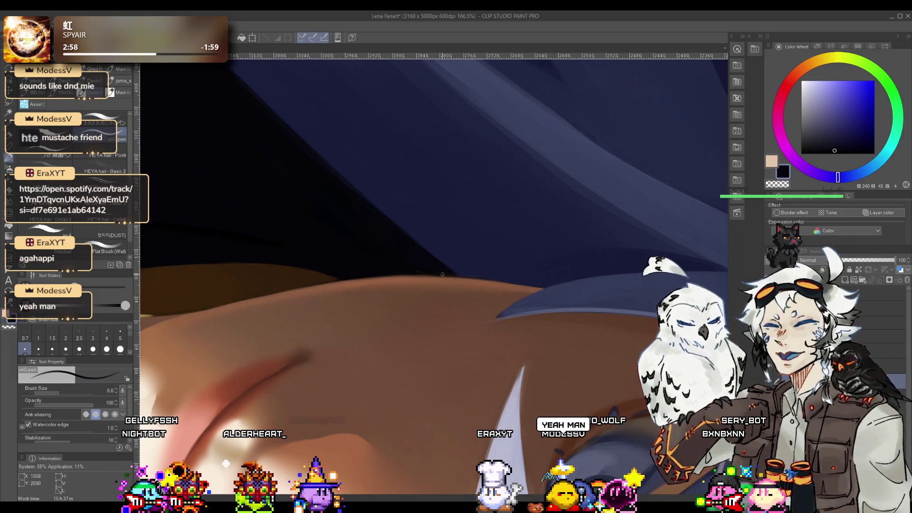
{"action": "left_click", "coordinate": [407, 277], "text": "alt"}
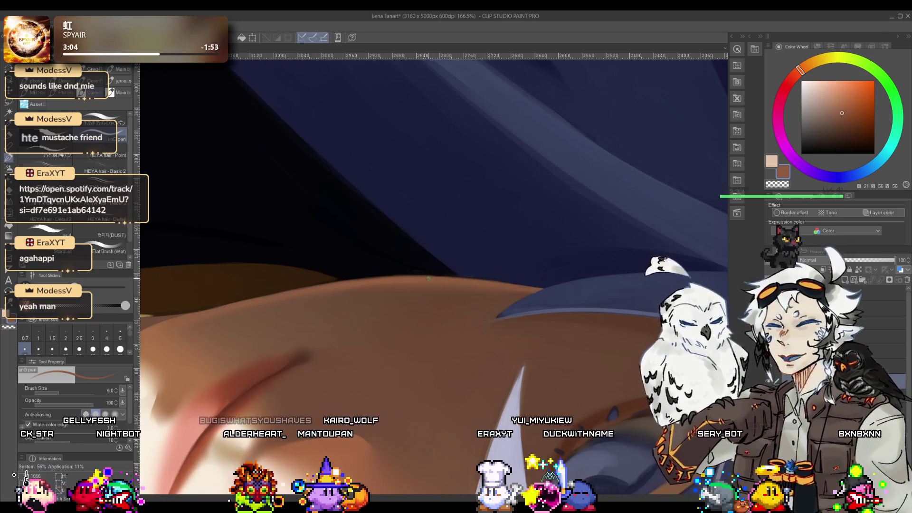
{"action": "left_click", "coordinate": [430, 273], "text": "alt"}
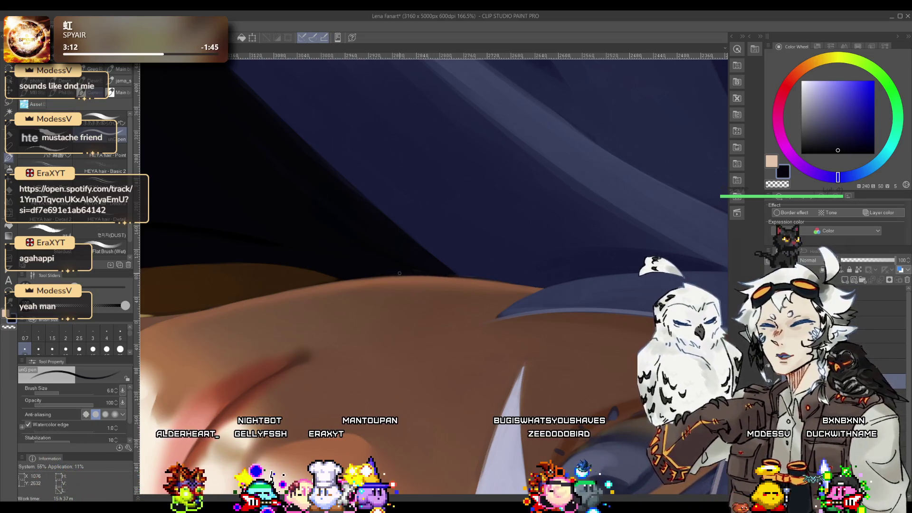
Step: Zoom out to see more of the face and sample a new colour from the canvas
{"action": "left_click", "coordinate": [401, 266], "text": "ctrl+alt"}
{"action": "left_click", "coordinate": [406, 273], "text": "ctrl+alt"}
{"action": "left_click", "coordinate": [414, 284], "text": "ctrl+alt"}
{"action": "scroll", "coordinate": [414, 284], "scroll_direction": "down", "scroll_amount": 3}
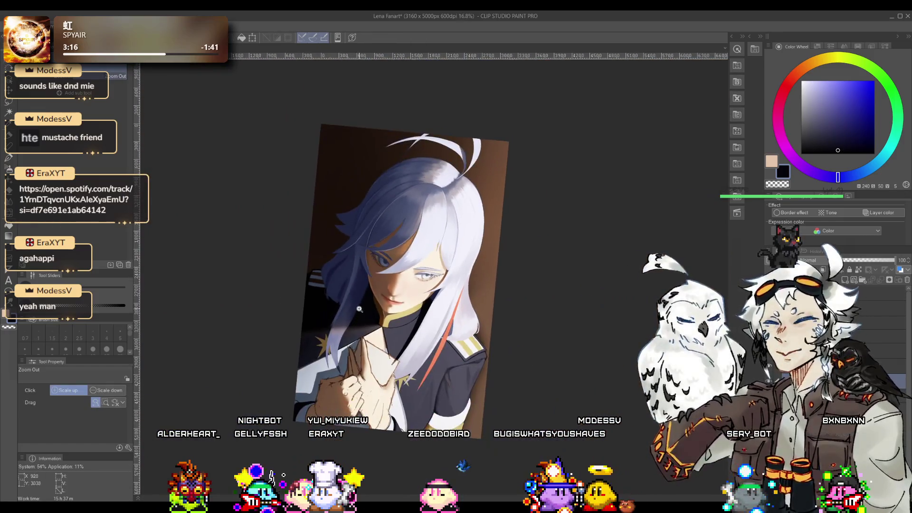
{"action": "scroll", "coordinate": [387, 273], "scroll_direction": "up", "scroll_amount": 6}
{"action": "scroll", "coordinate": [387, 274], "scroll_direction": "down", "scroll_amount": 4}
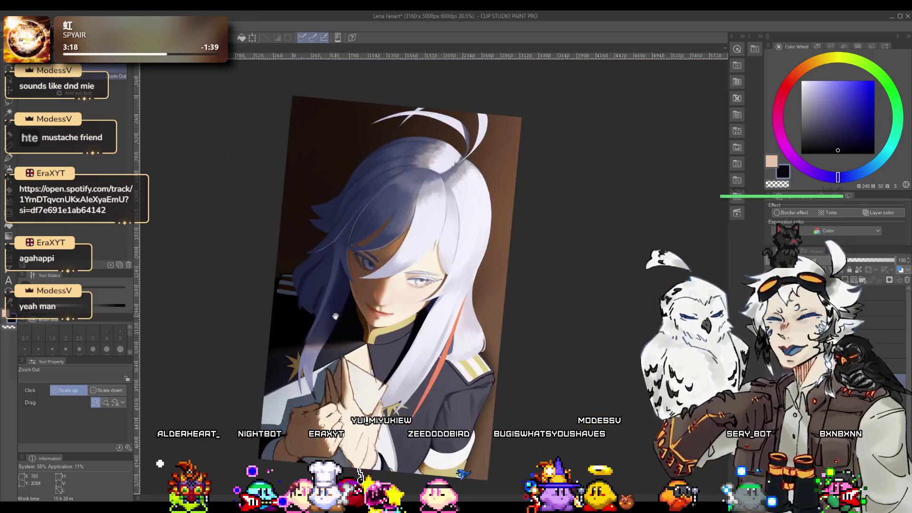
{"action": "scroll", "coordinate": [351, 285], "scroll_direction": "up", "scroll_amount": 6}
{"action": "scroll", "coordinate": [351, 285], "scroll_direction": "up", "scroll_amount": 2}
{"action": "scroll", "coordinate": [351, 289], "scroll_direction": "down", "scroll_amount": 3}
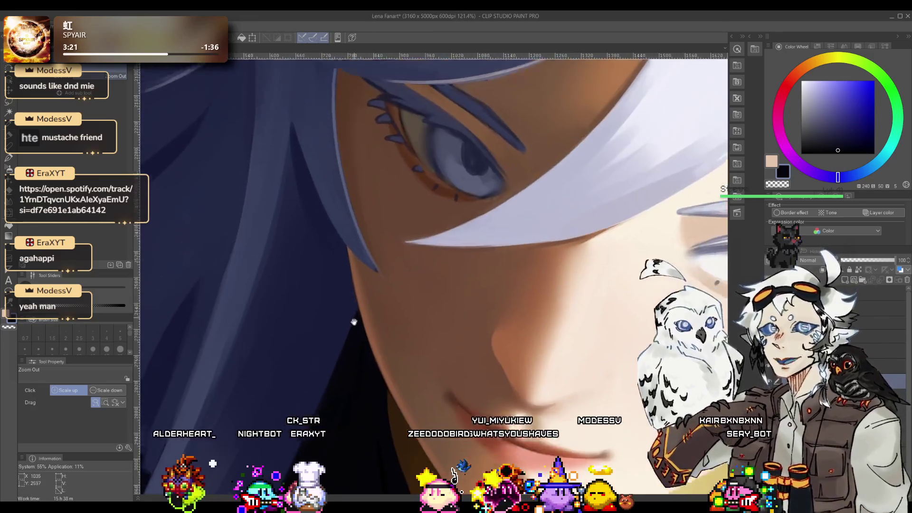
{"action": "scroll", "coordinate": [351, 304], "scroll_direction": "up", "scroll_amount": 4}
{"action": "left_click", "coordinate": [350, 313], "text": "alt"}
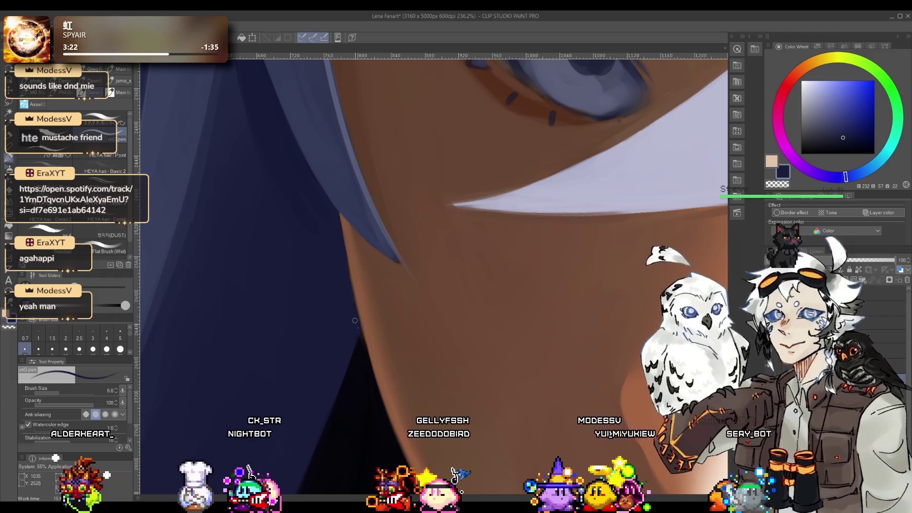
Step: Lasso a freehand selection along the jaw edge, deselect it, and zoom out to the whole face
{"action": "key", "text": "m"}
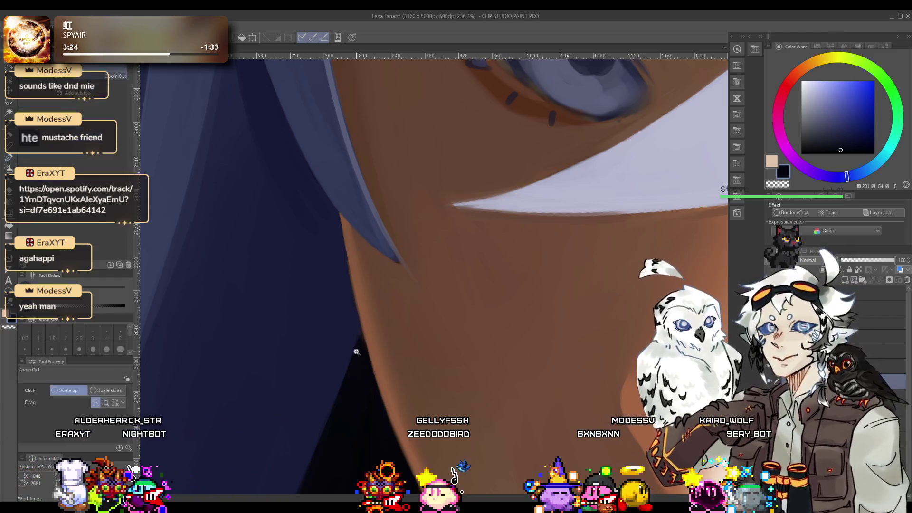
{"action": "scroll", "coordinate": [363, 339], "scroll_direction": "up", "scroll_amount": 5}
{"action": "left_click", "coordinate": [368, 301]}
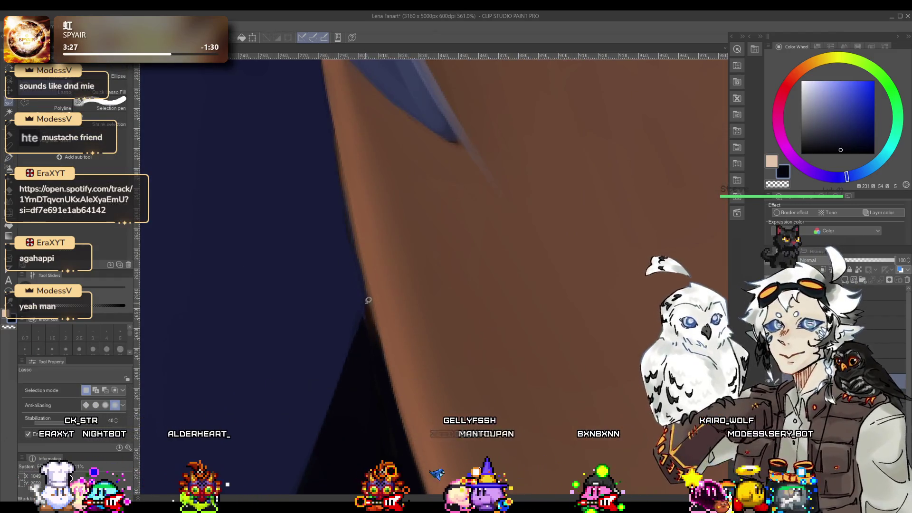
{"action": "left_click_drag", "start_coordinate": [368, 351], "coordinate": [368, 332]}
{"action": "key", "text": "p"}
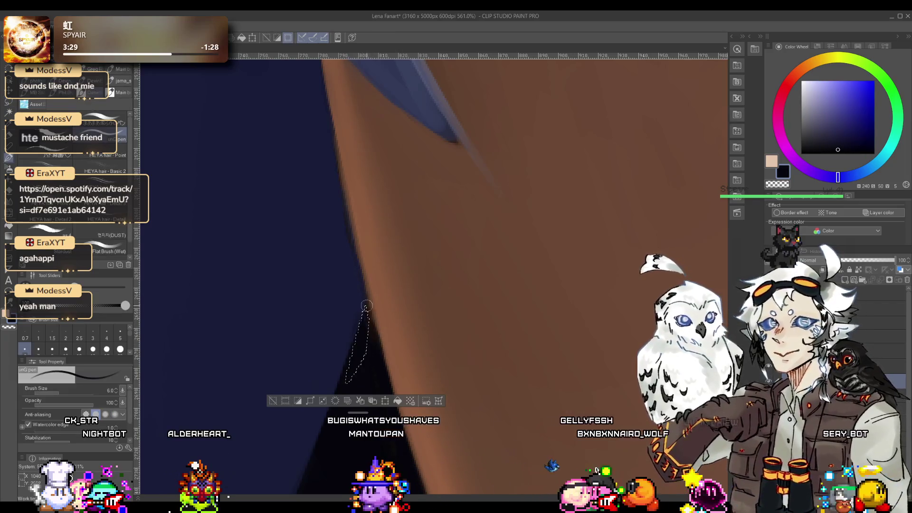
{"action": "key", "text": "ctrl+d"}
{"action": "key", "text": "ctrl+0"}
{"action": "mouse_move", "coordinate": [333, 380]}
{"action": "left_mouse_down"}
{"action": "mouse_move", "coordinate": [464, 277]}
{"action": "mouse_move", "coordinate": [473, 261]}
{"action": "left_mouse_up"}
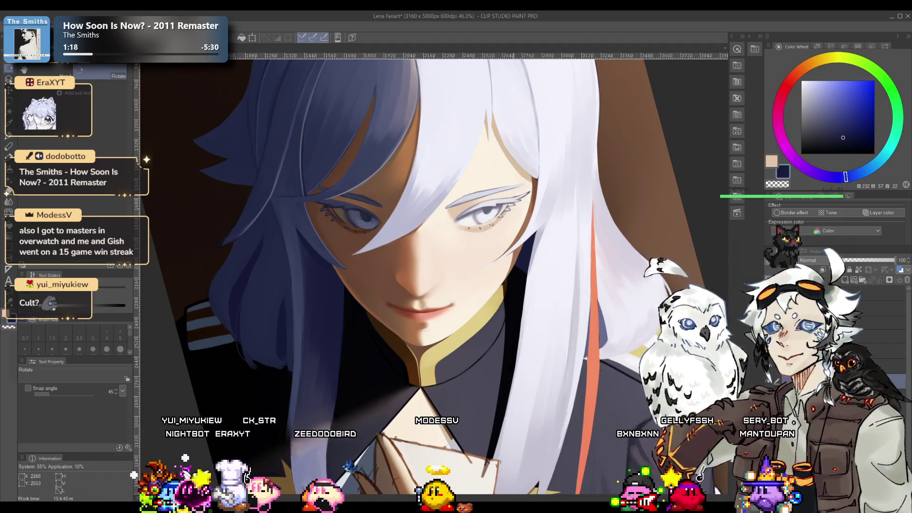
{"action": "scroll", "coordinate": [428, 275], "scroll_direction": "down", "scroll_amount": 1}
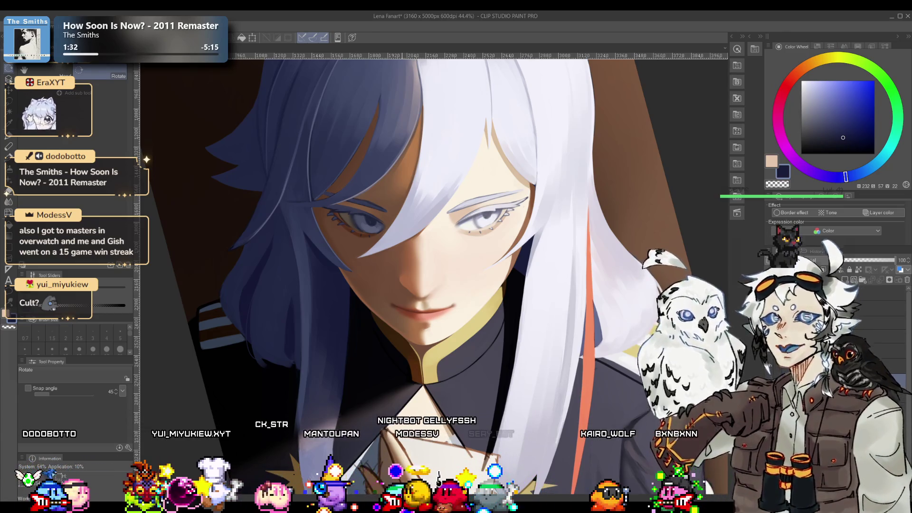
{"action": "scroll", "coordinate": [334, 284], "scroll_direction": "up", "scroll_amount": 5}
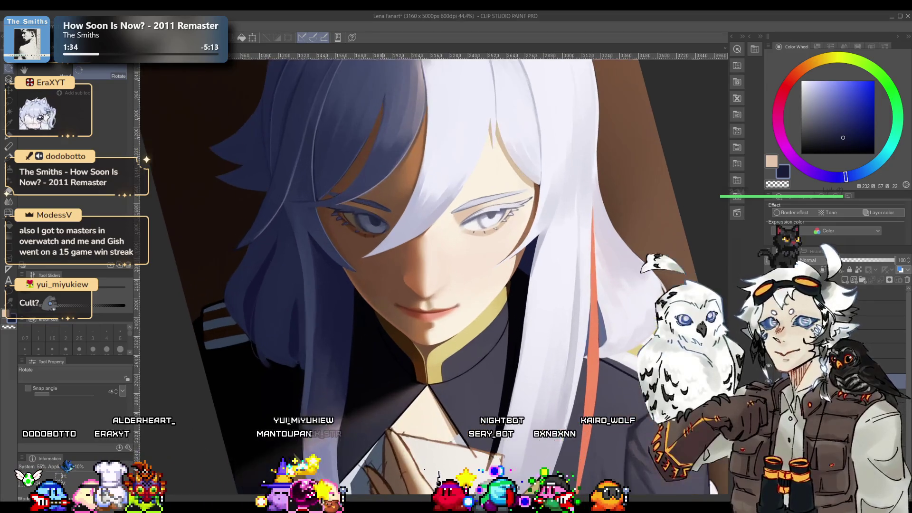
{"action": "scroll", "coordinate": [433, 275], "scroll_direction": "up", "scroll_amount": 3}
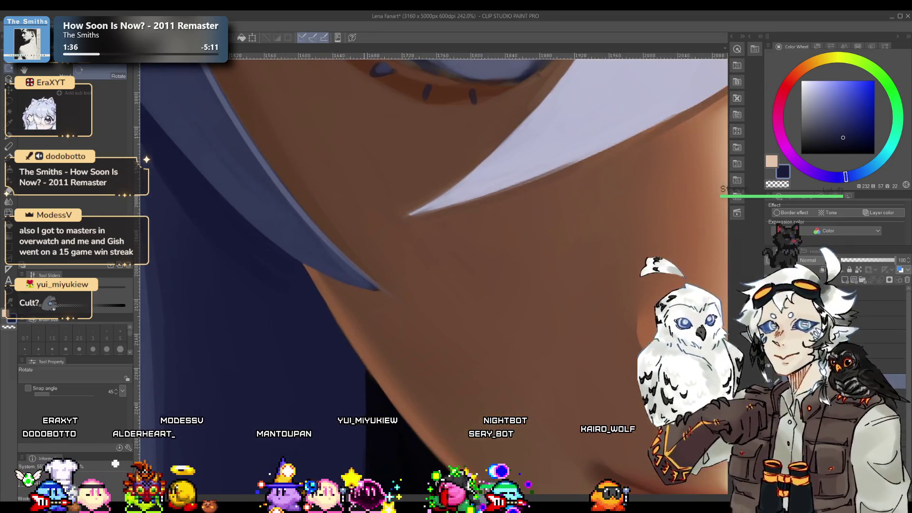
{"action": "scroll", "coordinate": [433, 275], "scroll_direction": "down", "scroll_amount": 3}
{"action": "scroll", "coordinate": [394, 233], "scroll_direction": "down", "scroll_amount": 2}
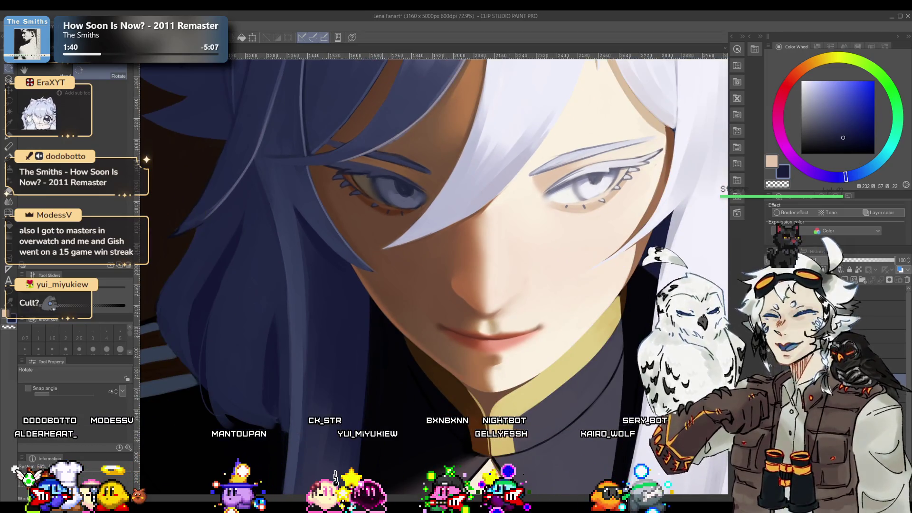
{"action": "scroll", "coordinate": [395, 261], "scroll_direction": "up", "scroll_amount": 5}
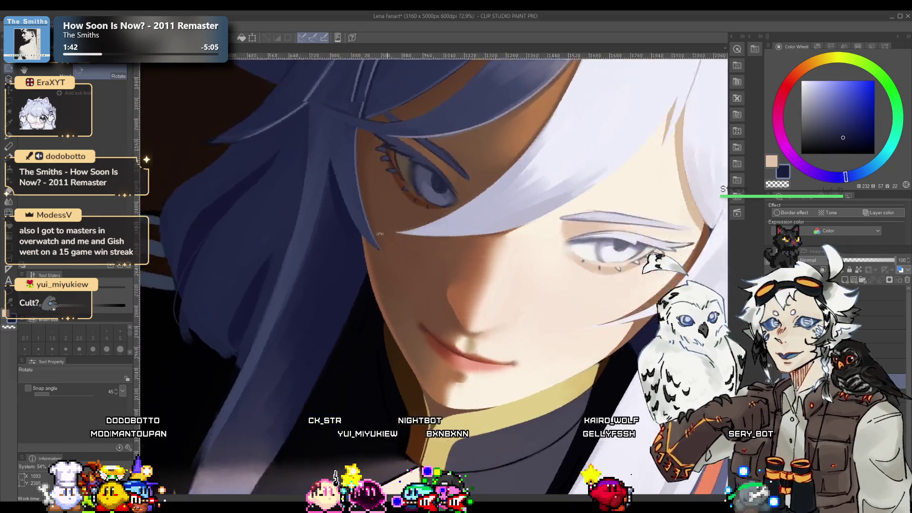
{"action": "key", "text": "p"}
Step: Extend the dark blue hair tip further down-left over the cheek
{"action": "left_click_drag", "start_coordinate": [394, 261], "coordinate": [369, 247]}
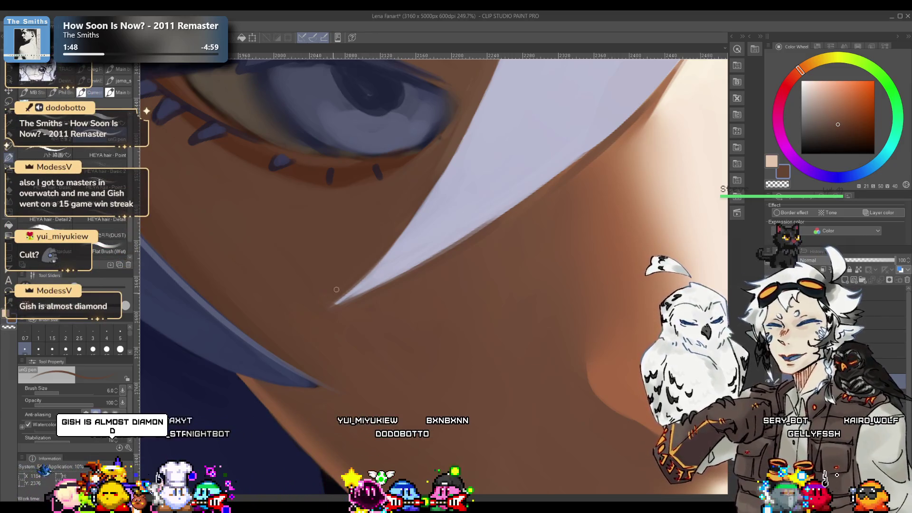
{"action": "scroll", "coordinate": [370, 261], "scroll_direction": "down", "scroll_amount": 5}
{"action": "left_click_drag", "start_coordinate": [370, 261], "coordinate": [475, 181]}
{"action": "scroll", "coordinate": [475, 181], "scroll_direction": "up", "scroll_amount": 10}
{"action": "key", "text": "p"}
{"action": "left_click", "coordinate": [325, 309], "text": "alt"}
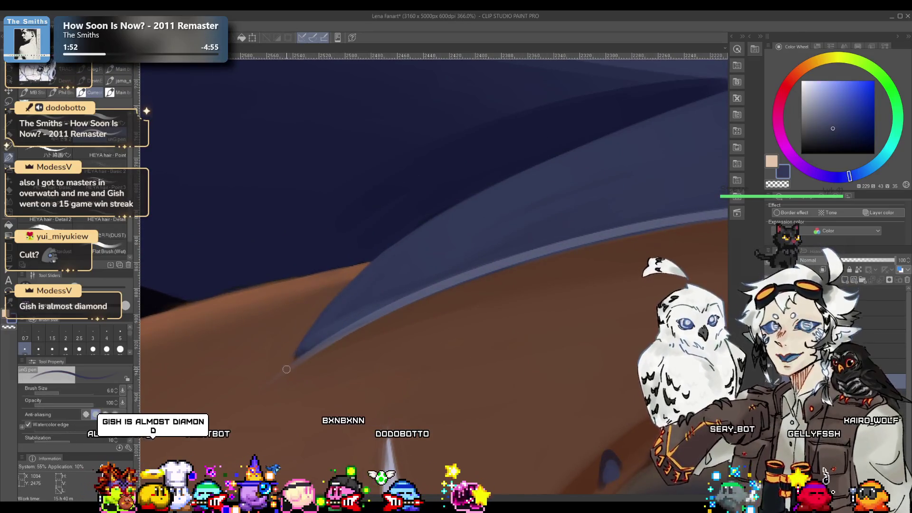
{"action": "left_click_drag", "start_coordinate": [285, 373], "coordinate": [301, 356]}
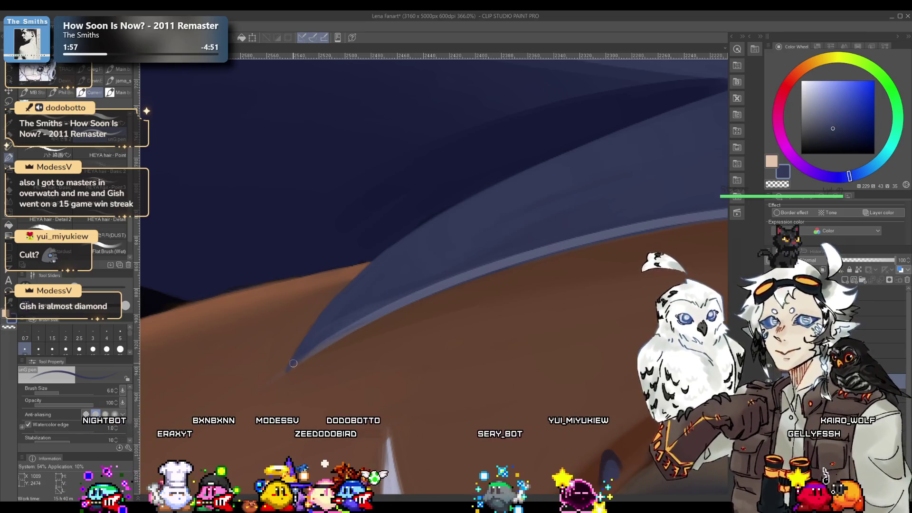
Step: Alternate brown skin and dark blue hair colours to blend the tip edge, then straighten the view
{"action": "left_click", "coordinate": [280, 384], "text": "alt"}
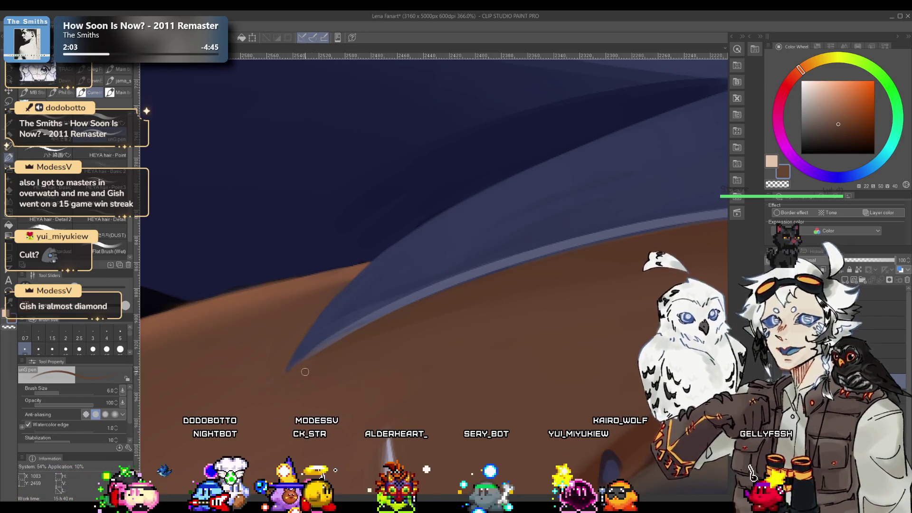
{"action": "left_click", "coordinate": [386, 309], "text": "alt"}
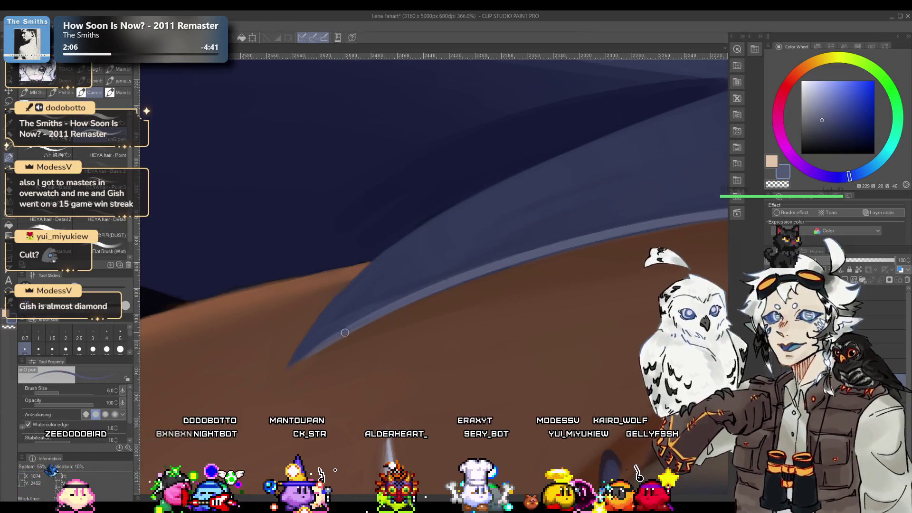
{"action": "left_click", "coordinate": [279, 380], "text": "alt"}
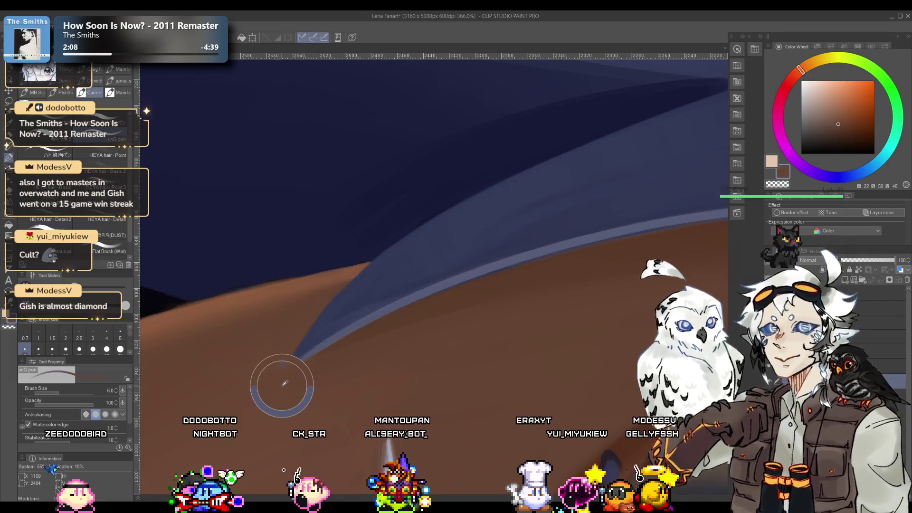
{"action": "mouse_move", "coordinate": [288, 380]}
{"action": "left_mouse_down"}
{"action": "mouse_move", "coordinate": [305, 316]}
{"action": "mouse_move", "coordinate": [467, 274]}
{"action": "mouse_move", "coordinate": [294, 261]}
{"action": "mouse_move", "coordinate": [319, 256]}
{"action": "mouse_move", "coordinate": [321, 266]}
{"action": "mouse_move", "coordinate": [285, 275]}
{"action": "mouse_move", "coordinate": [315, 299]}
{"action": "mouse_move", "coordinate": [280, 321]}
{"action": "left_mouse_up"}
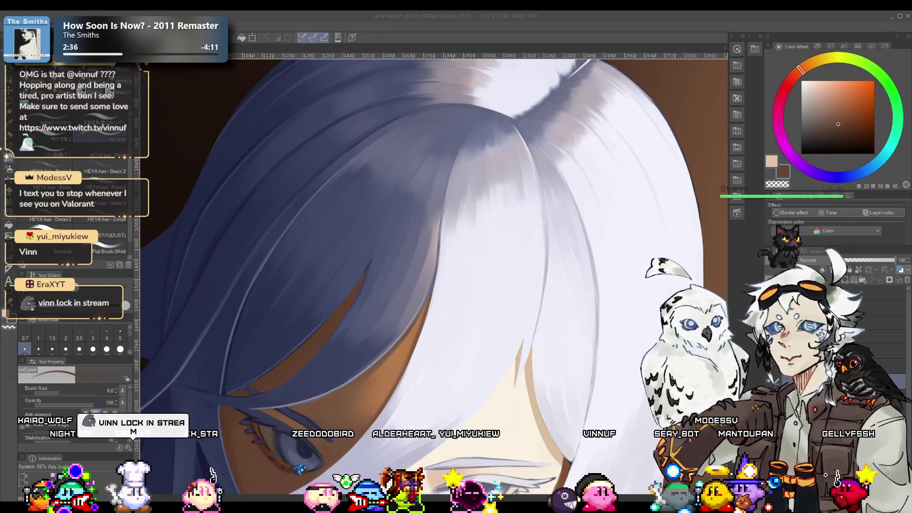
{"action": "scroll", "coordinate": [414, 137], "scroll_direction": "down", "scroll_amount": 5}
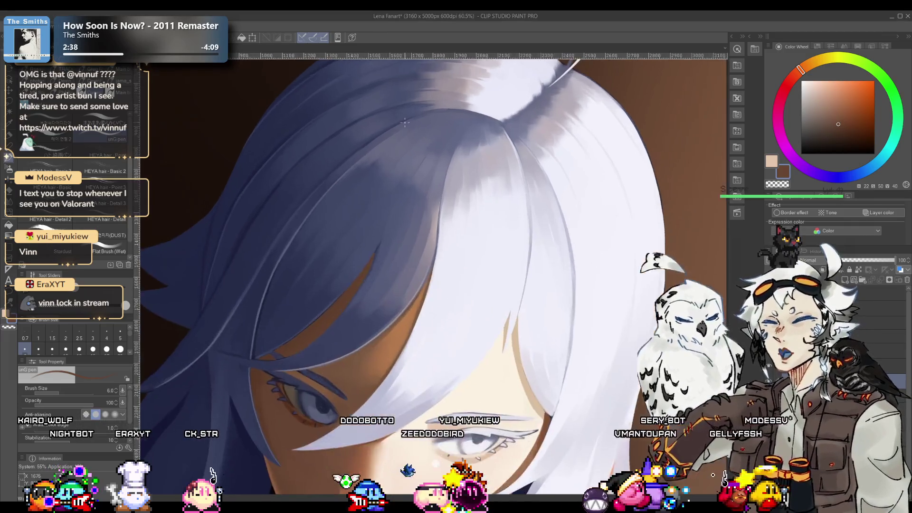
{"action": "scroll", "coordinate": [414, 138], "scroll_direction": "down", "scroll_amount": 3}
{"action": "scroll", "coordinate": [427, 180], "scroll_direction": "up", "scroll_amount": 3}
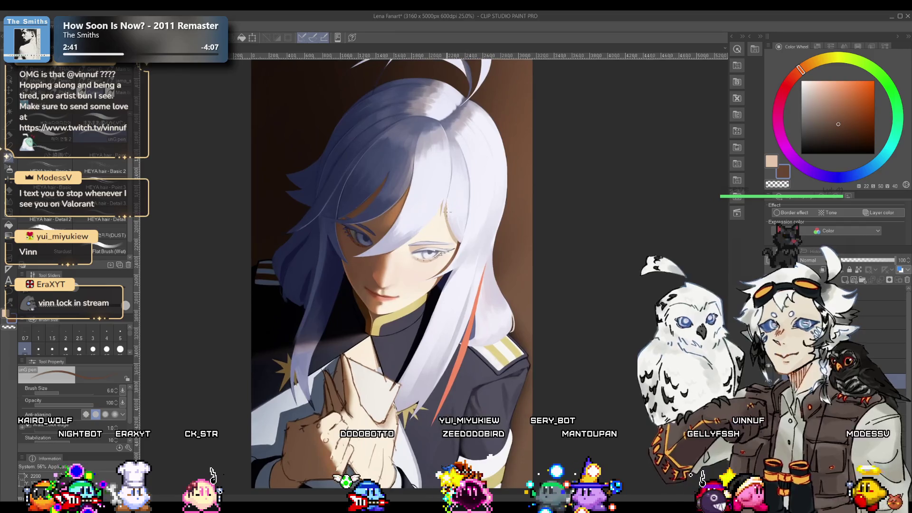
{"action": "scroll", "coordinate": [450, 223], "scroll_direction": "up", "scroll_amount": 1}
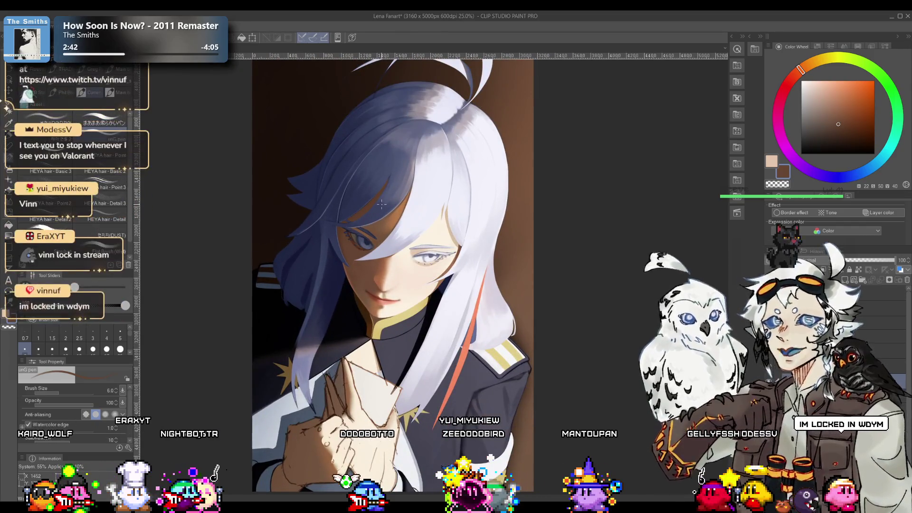
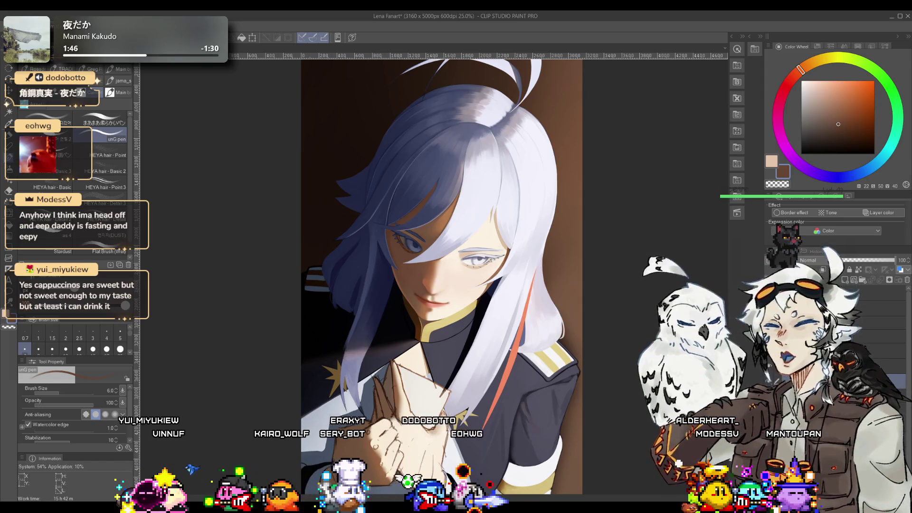
Step: Load the unG pen with a light bluish grey at brush size 40
{"action": "left_click_drag", "start_coordinate": [375, 394], "coordinate": [328, 335]}
{"action": "key", "text": "p"}
{"action": "left_click", "coordinate": [365, 331], "text": "alt"}
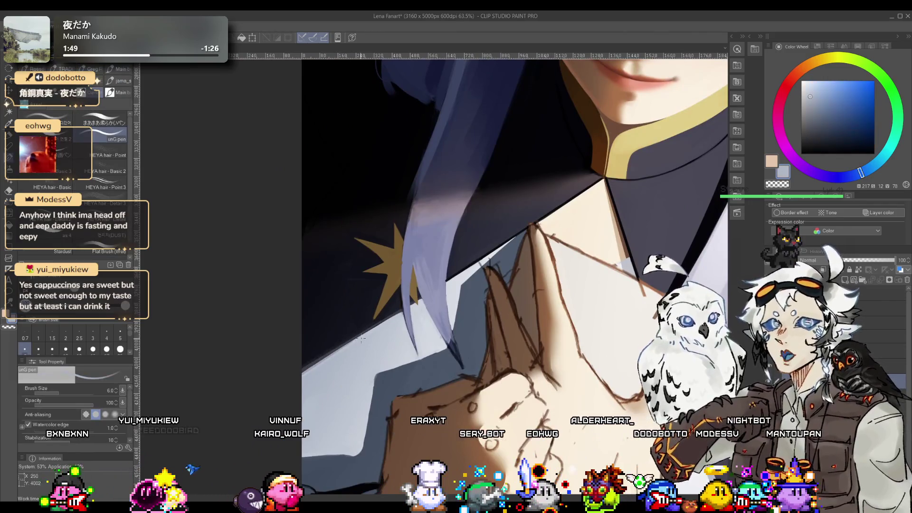
{"action": "key", "text": "bracketright"}
{"action": "key", "text": "bracketright"}
{"action": "key", "text": "bracketright"}
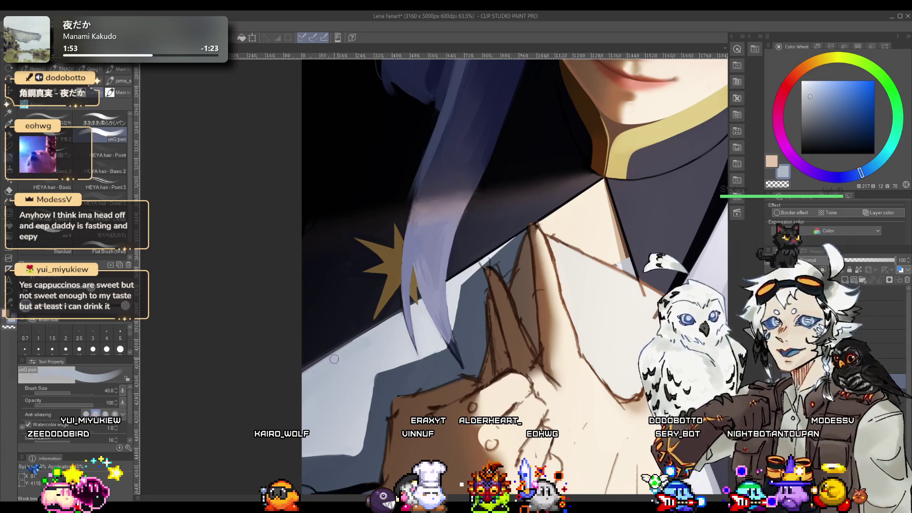
{"action": "key", "text": "bracketright"}
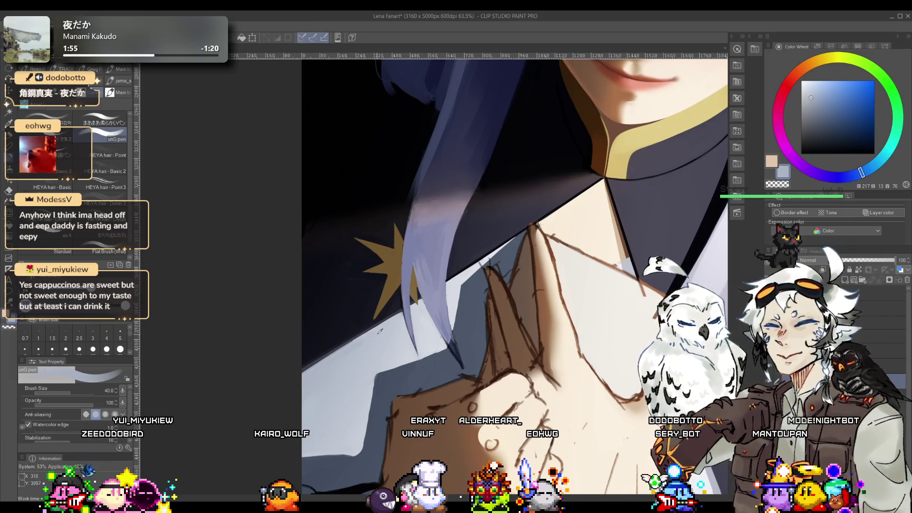
Step: Zoom out, then rotate and zoom the view onto the dark jacket sleeve
{"action": "key", "text": "alt+space"}
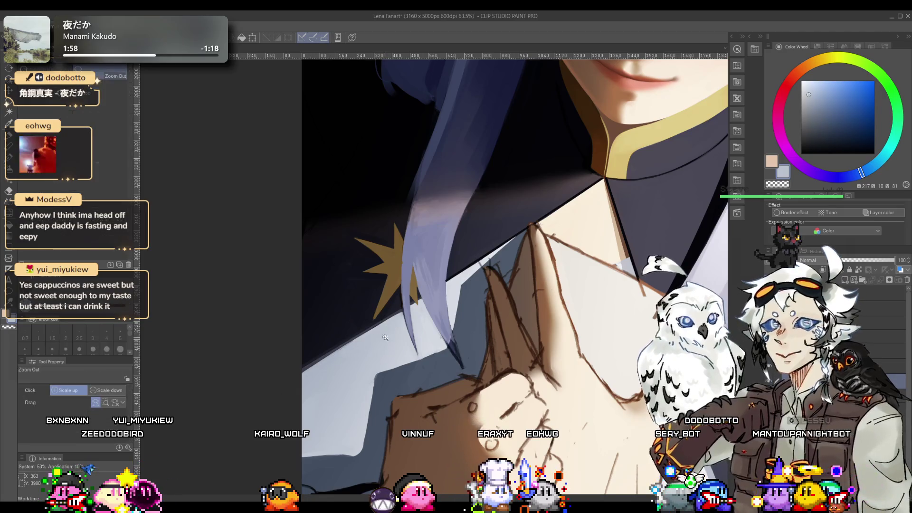
{"action": "left_click", "coordinate": [385, 338]}
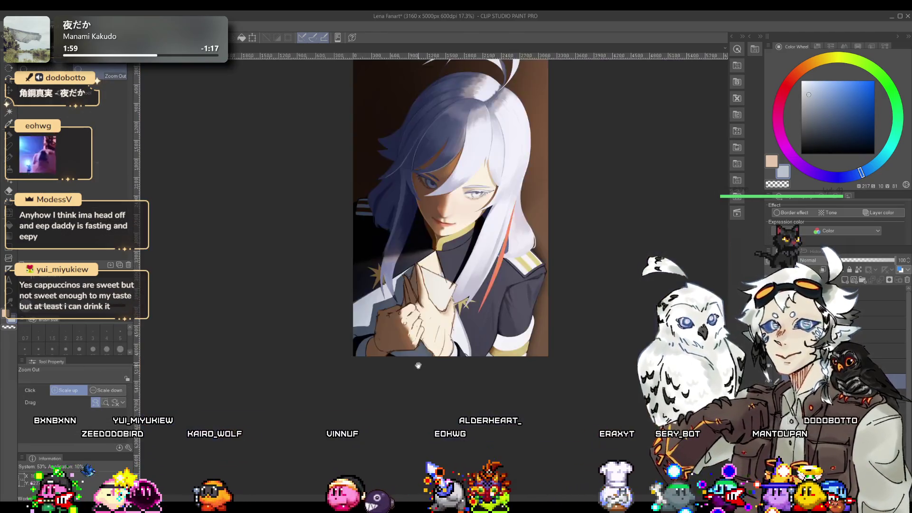
{"action": "scroll", "coordinate": [526, 358], "scroll_direction": "up", "scroll_amount": 3}
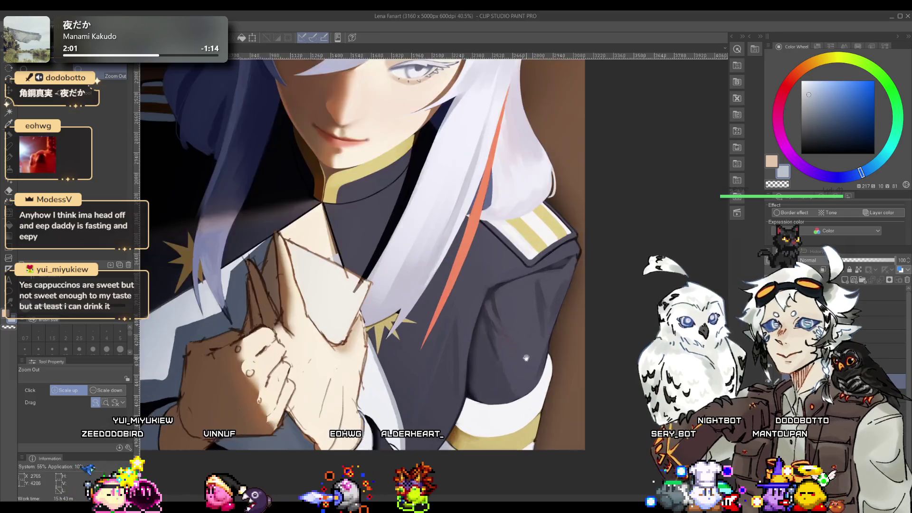
{"action": "left_click_drag", "start_coordinate": [525, 358], "coordinate": [465, 282]}
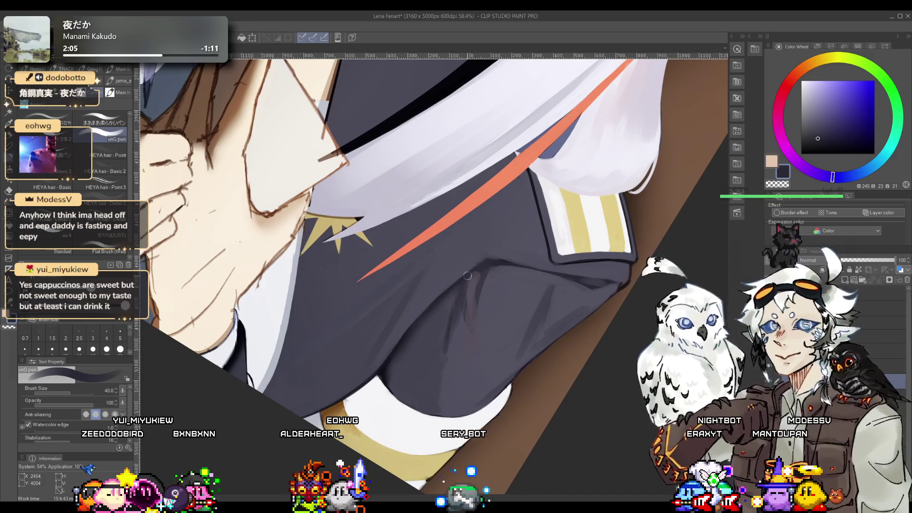
Step: Blur the jacket crease, then sample dark grey-purple and navy from the jacket
{"action": "key", "text": "j"}
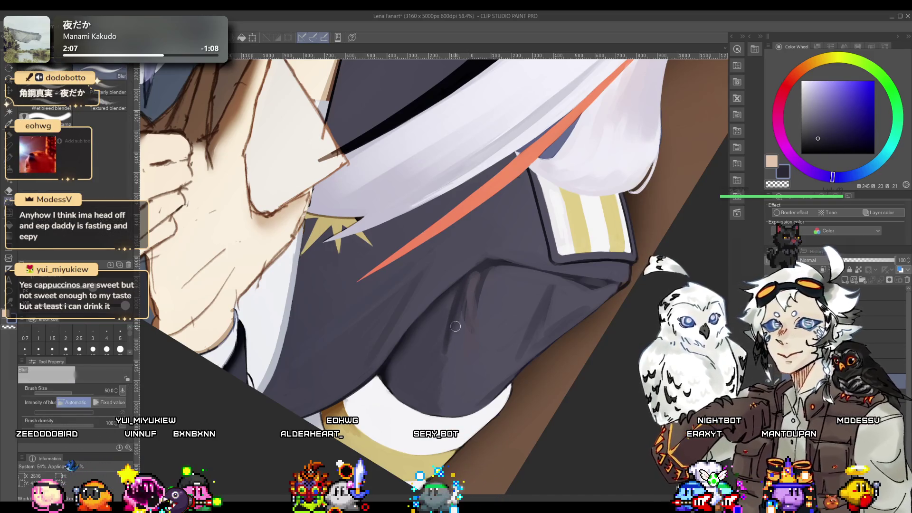
{"action": "mouse_move", "coordinate": [458, 313]}
{"action": "left_mouse_down"}
{"action": "mouse_move", "coordinate": [443, 375]}
{"action": "mouse_move", "coordinate": [473, 314]}
{"action": "left_mouse_up"}
{"action": "key", "text": "p"}
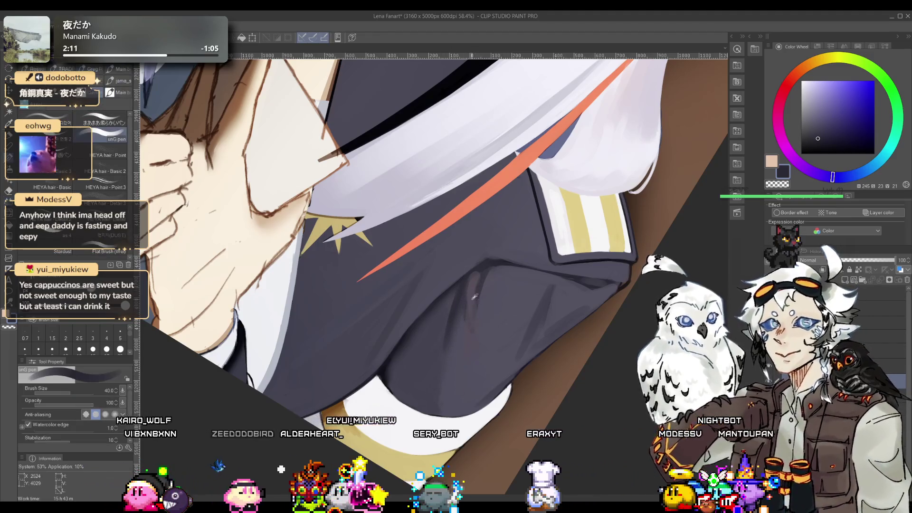
{"action": "left_click", "coordinate": [473, 279], "text": "alt"}
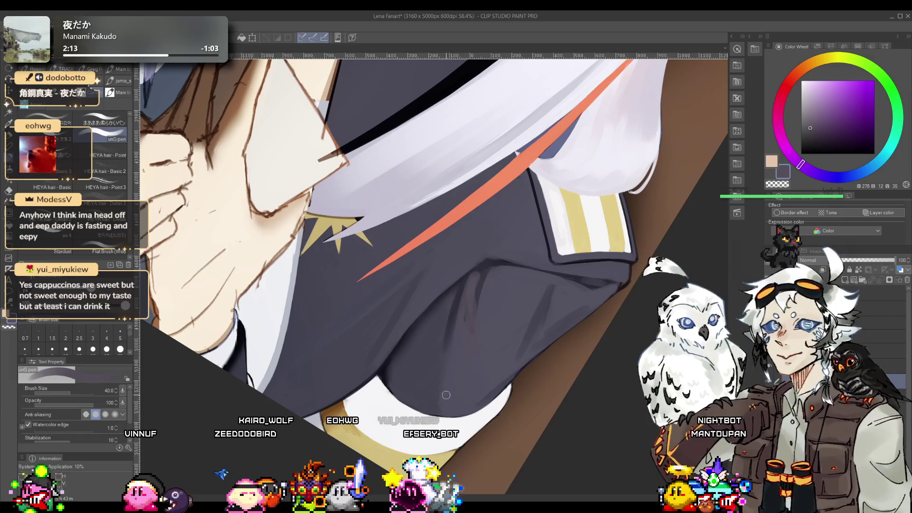
{"action": "left_click", "coordinate": [484, 262], "text": "alt"}
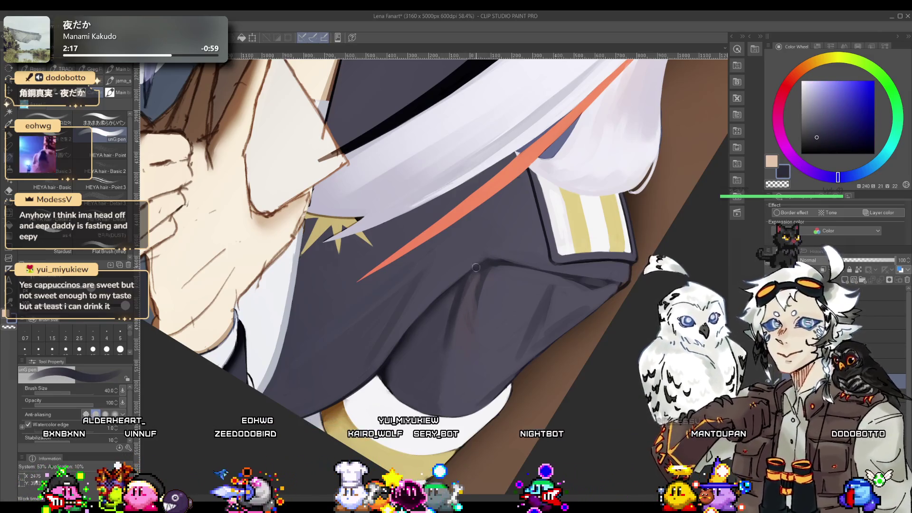
Step: Reframe close on the jacket sleeve and pick a darker blue-grey for fold shading
{"action": "key", "text": "ctrl+alt+space"}
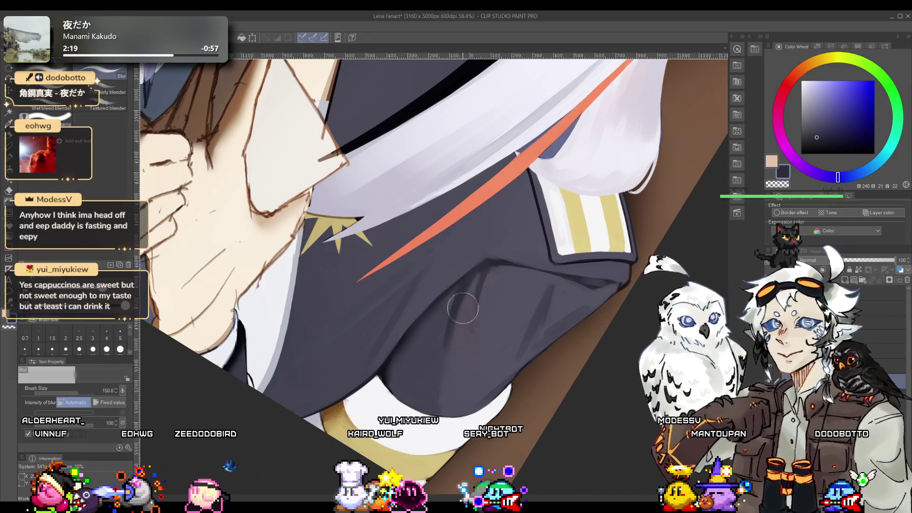
{"action": "left_click_drag", "start_coordinate": [472, 315], "coordinate": [462, 343]}
{"action": "left_click_drag", "start_coordinate": [484, 306], "coordinate": [468, 304]}
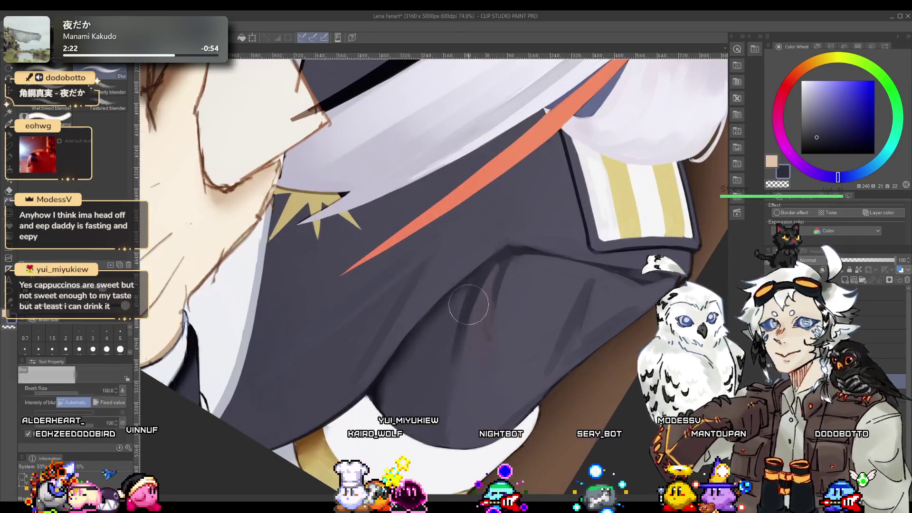
{"action": "left_click_drag", "start_coordinate": [440, 402], "coordinate": [456, 428]}
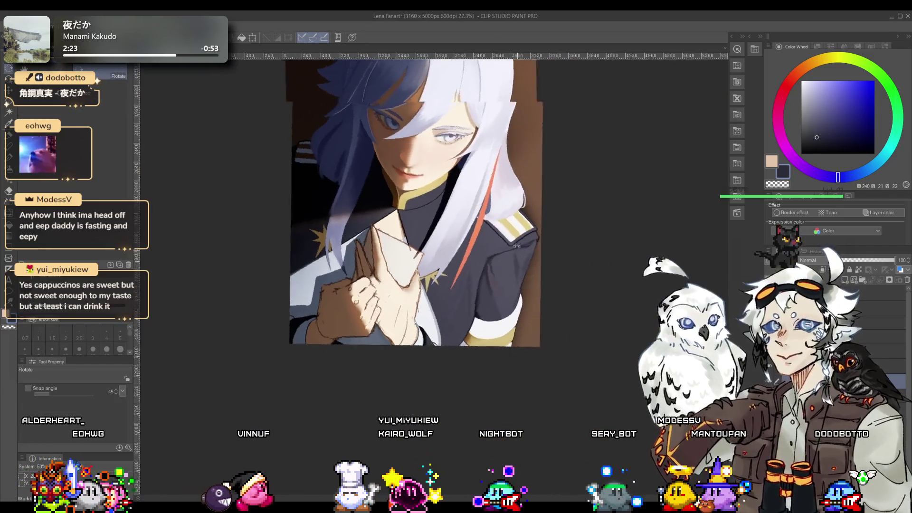
{"action": "left_click_drag", "start_coordinate": [475, 285], "coordinate": [513, 238]}
{"action": "key", "text": "b"}
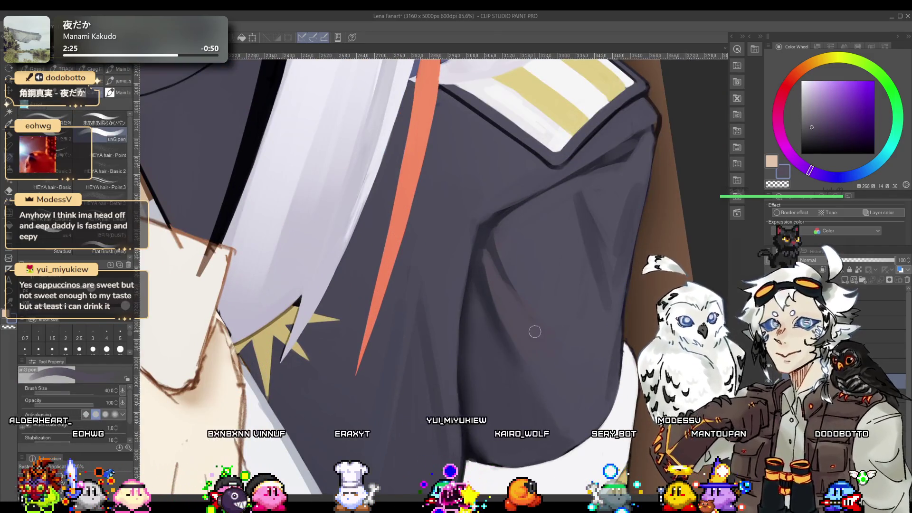
{"action": "left_click", "coordinate": [515, 284], "text": "alt"}
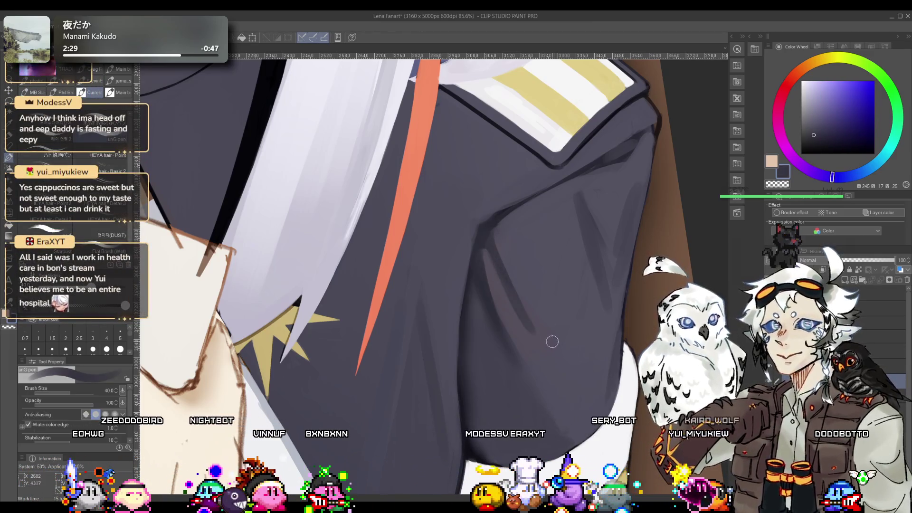
Step: Mirror the canvas to check the sleeve shading, then return to the Blur tool
{"action": "key", "text": "h"}
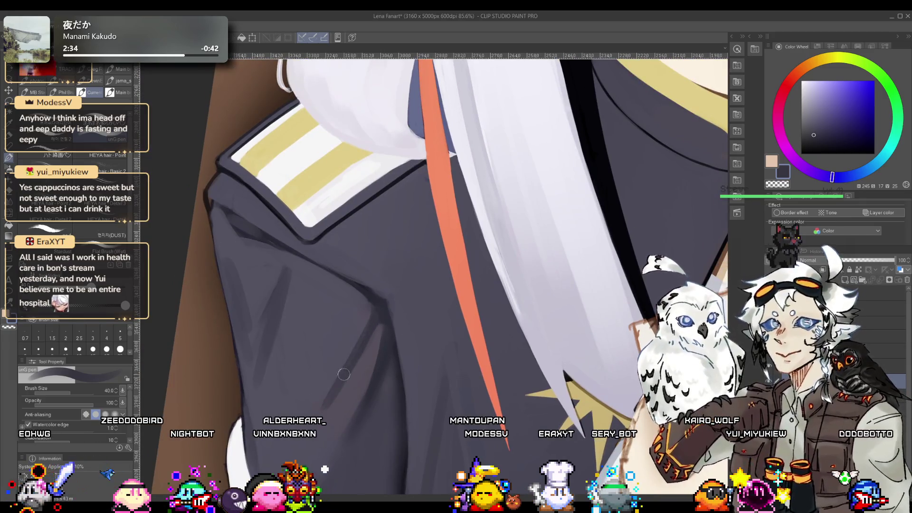
{"action": "key", "text": "j"}
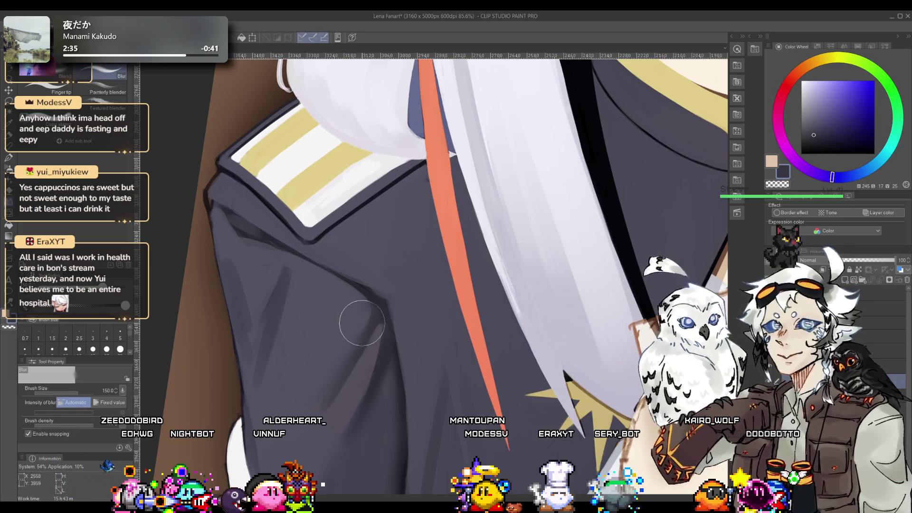
{"action": "scroll", "coordinate": [377, 333], "scroll_direction": "down", "scroll_amount": 5}
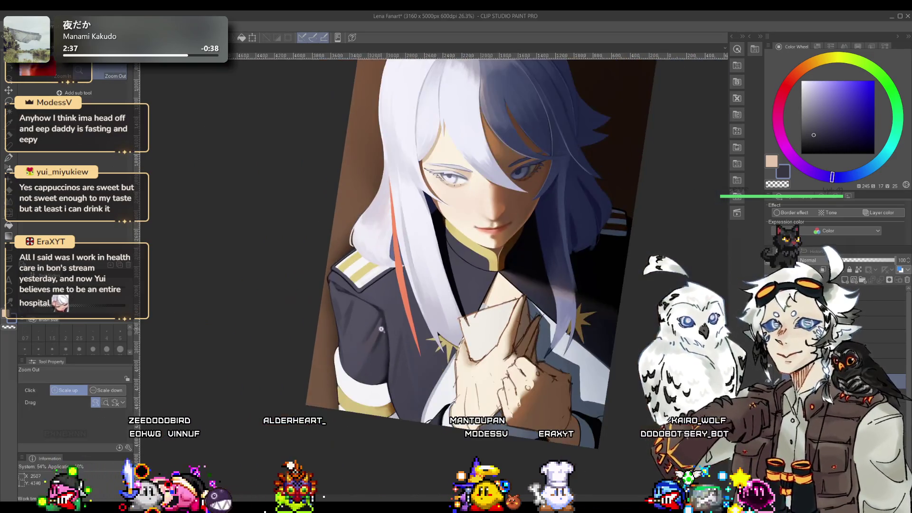
Step: Sample a darker navy from the jacket with the uNG pen for the sleeve folds
{"action": "scroll", "coordinate": [378, 322], "scroll_direction": "up", "scroll_amount": 3}
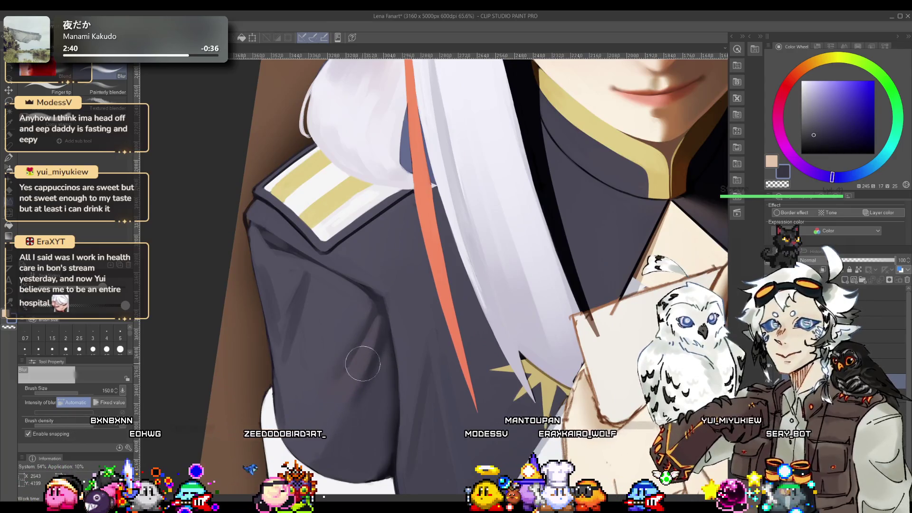
{"action": "scroll", "coordinate": [369, 365], "scroll_direction": "down", "scroll_amount": 5}
{"action": "scroll", "coordinate": [380, 312], "scroll_direction": "up", "scroll_amount": 6}
{"action": "key", "text": "p"}
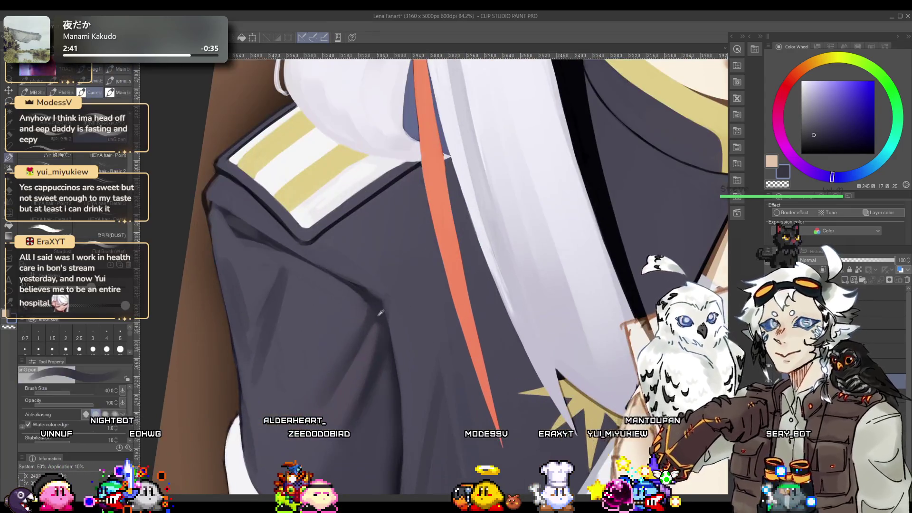
{"action": "left_click", "coordinate": [371, 305], "text": "alt"}
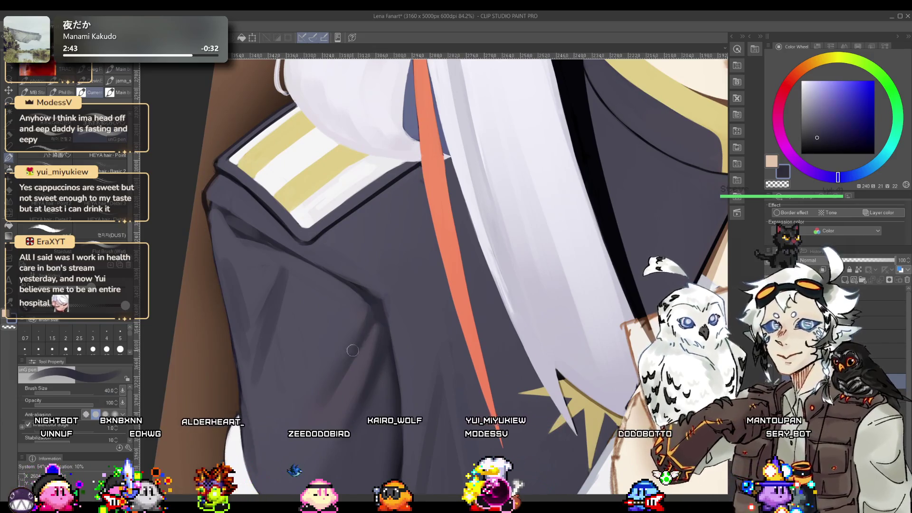
Step: Blend the navy sleeve folds smooth with the Blur sub tool
{"action": "key", "text": "j"}
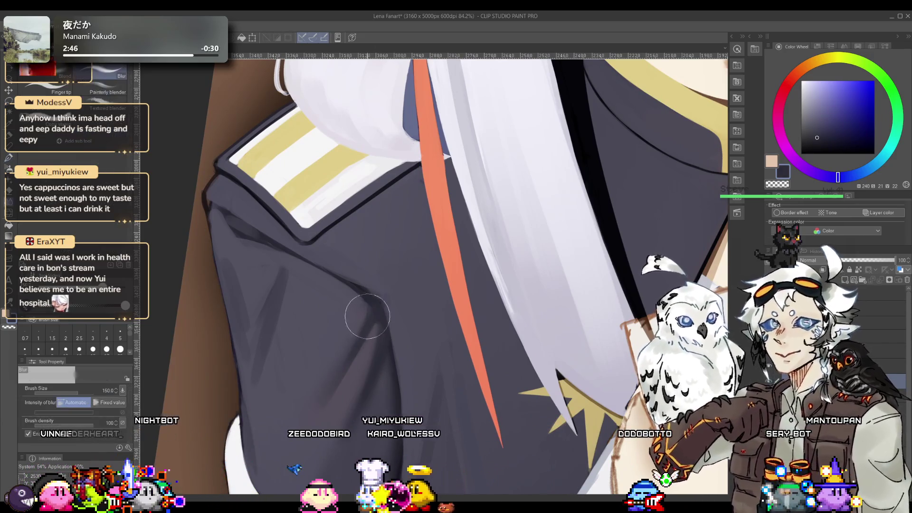
{"action": "scroll", "coordinate": [351, 351], "scroll_direction": "down", "scroll_amount": 8}
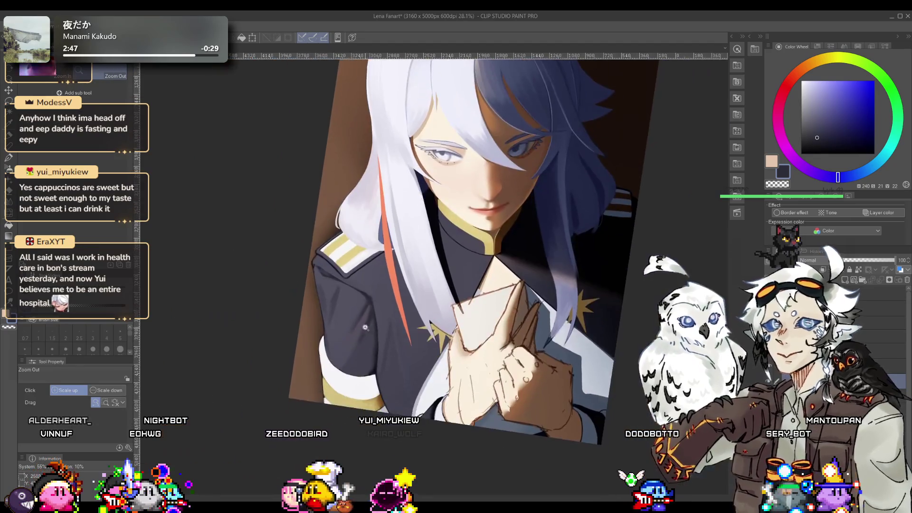
{"action": "scroll", "coordinate": [371, 370], "scroll_direction": "up", "scroll_amount": 5}
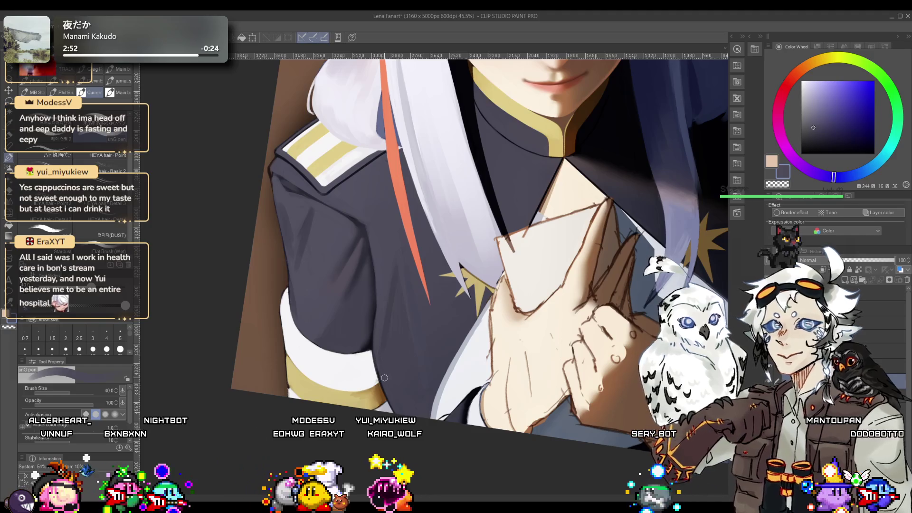
{"action": "scroll", "coordinate": [381, 376], "scroll_direction": "down", "scroll_amount": 4}
{"action": "scroll", "coordinate": [382, 288], "scroll_direction": "up", "scroll_amount": 3}
{"action": "key", "text": "j"}
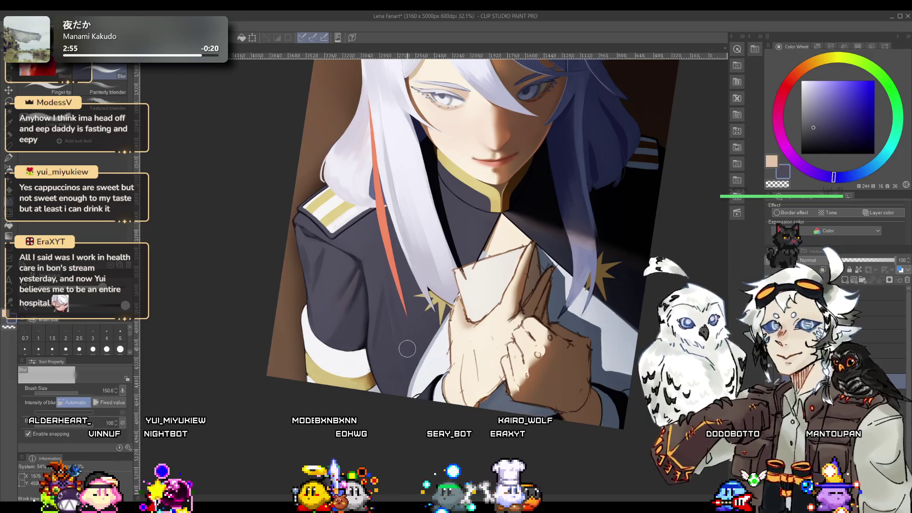
{"action": "scroll", "coordinate": [394, 328], "scroll_direction": "down", "scroll_amount": 2}
Step: Reset the view rotation, zoom out and unflip the canvas to review the illustration
{"action": "key", "text": "ctrl+@"}
{"action": "scroll", "coordinate": [425, 321], "scroll_direction": "up", "scroll_amount": 3}
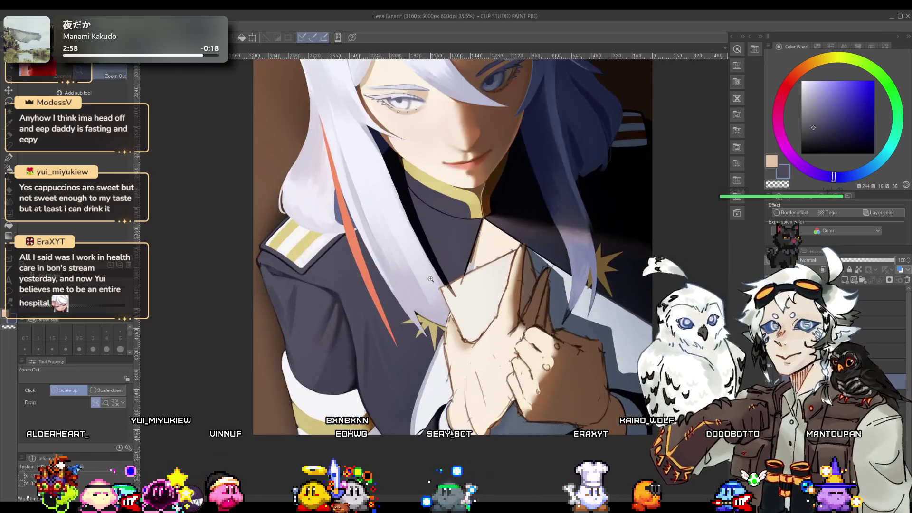
{"action": "scroll", "coordinate": [425, 321], "scroll_direction": "down", "scroll_amount": 2}
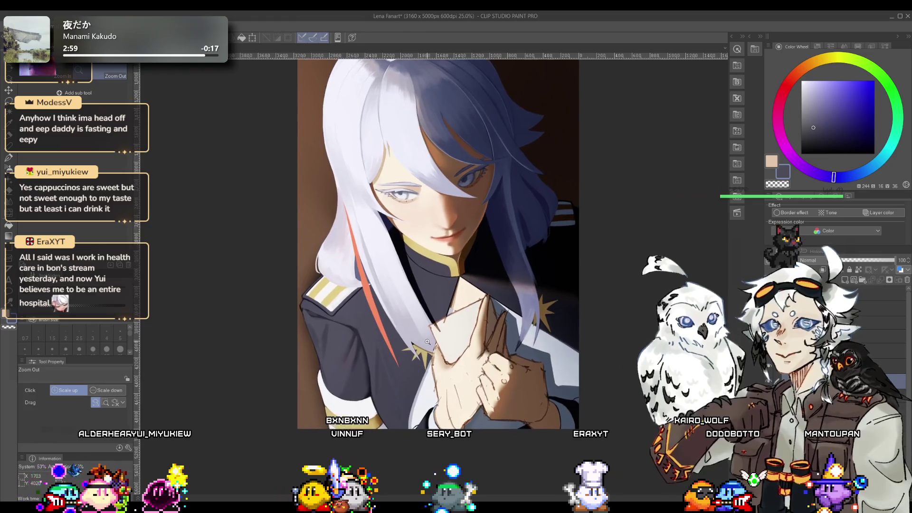
{"action": "scroll", "coordinate": [428, 336], "scroll_direction": "down", "scroll_amount": 2}
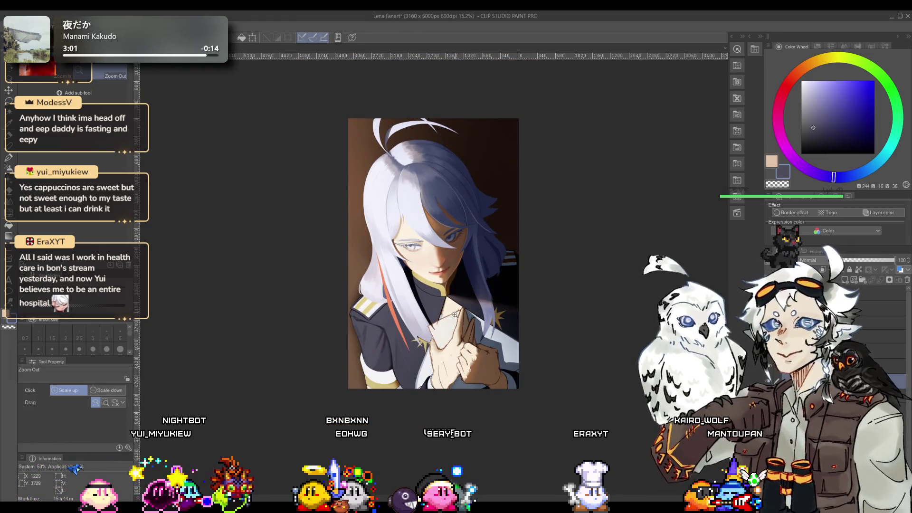
{"action": "scroll", "coordinate": [454, 314], "scroll_direction": "up", "scroll_amount": 2}
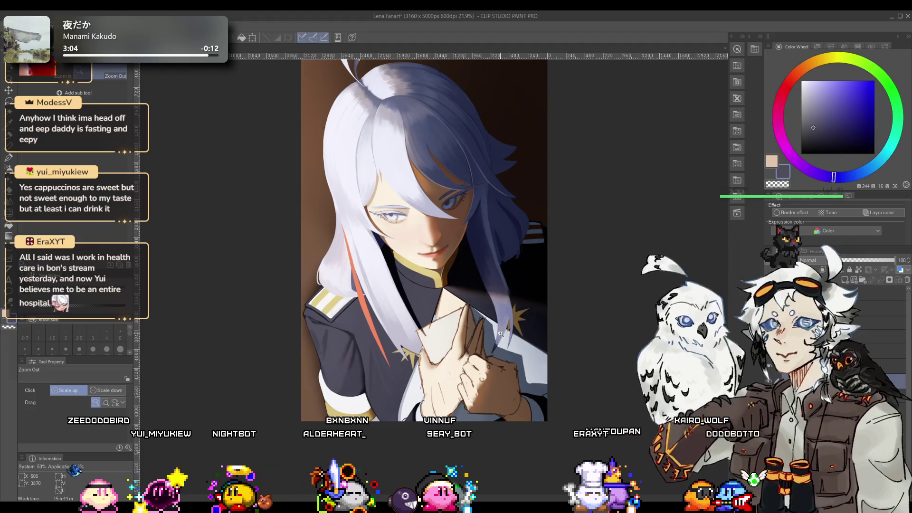
{"action": "scroll", "coordinate": [460, 338], "scroll_direction": "up", "scroll_amount": 1}
{"action": "key", "text": "h"}
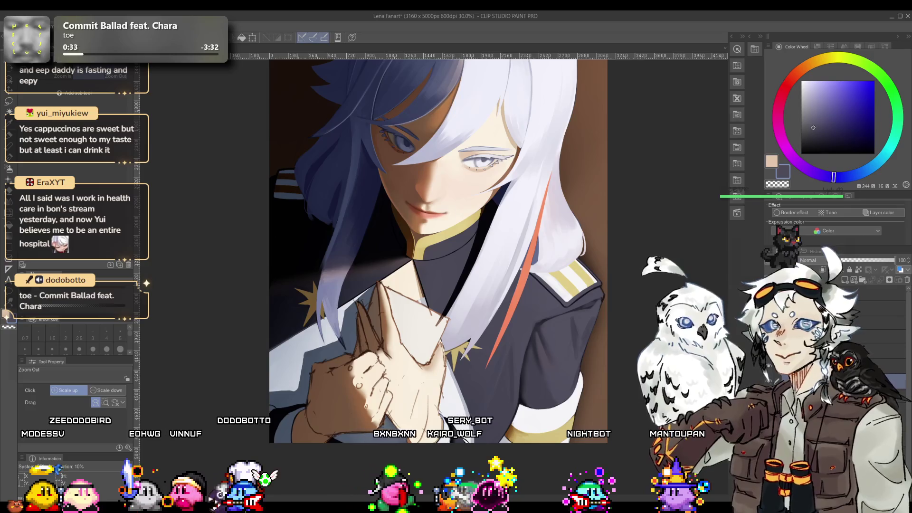
Step: Zoom the canvas from 22% to 66.7% around the clasped hands and collar
{"action": "scroll", "coordinate": [330, 292], "scroll_direction": "down", "scroll_amount": 3}
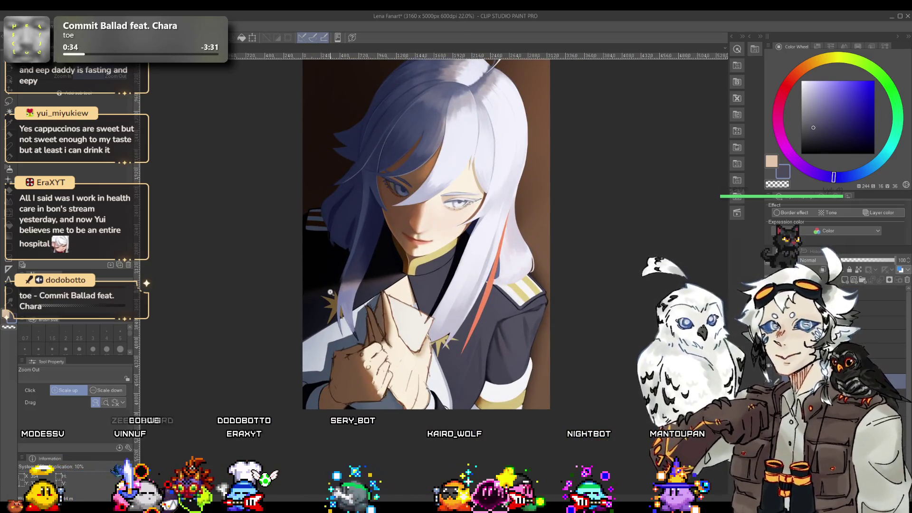
{"action": "scroll", "coordinate": [331, 295], "scroll_direction": "up", "scroll_amount": 6}
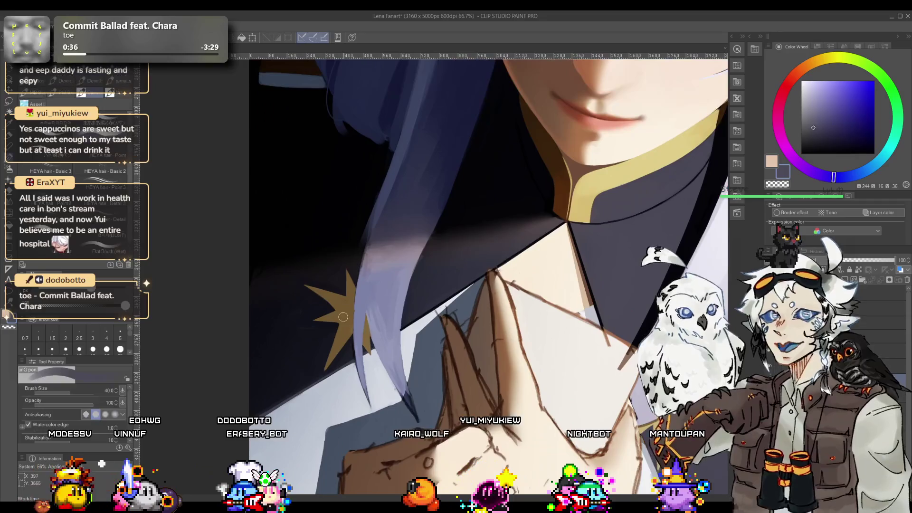
Step: Shrink the pen from size 40 to 10 and pick a darker brown on the Color Wheel
{"action": "left_click_drag", "start_coordinate": [372, 317], "coordinate": [175, 249]}
{"action": "key", "text": "bracketleft"}
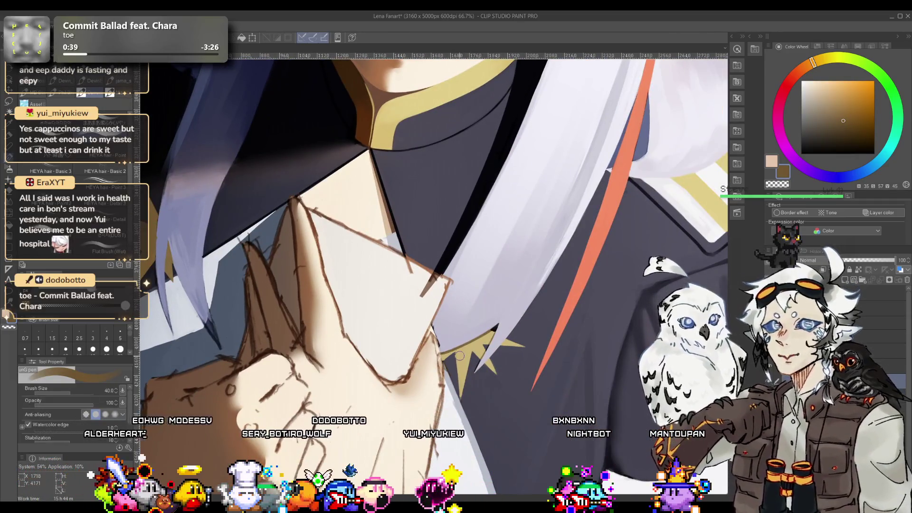
{"action": "key", "text": "bracketleft"}
{"action": "key", "text": "bracketleft"}
{"action": "key", "text": "bracketleft"}
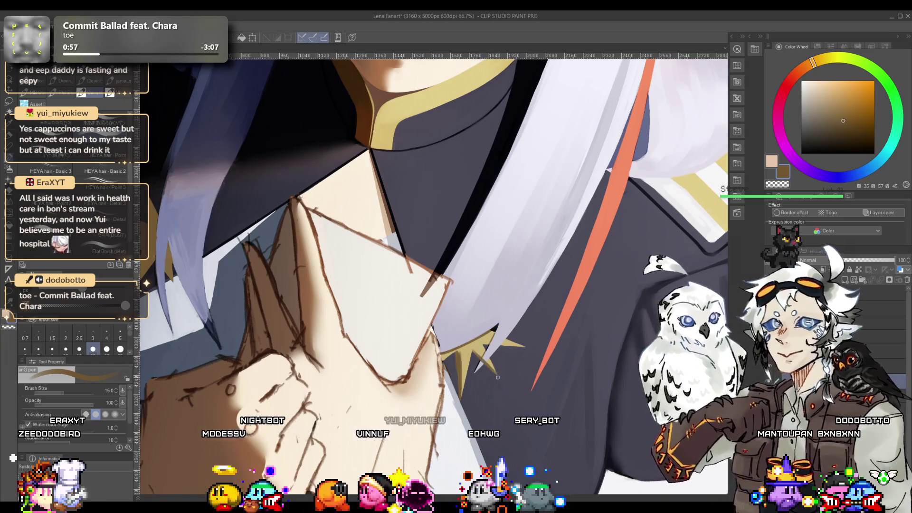
{"action": "key", "text": "ctrl+0"}
{"action": "scroll", "coordinate": [452, 353], "scroll_direction": "up", "scroll_amount": 6}
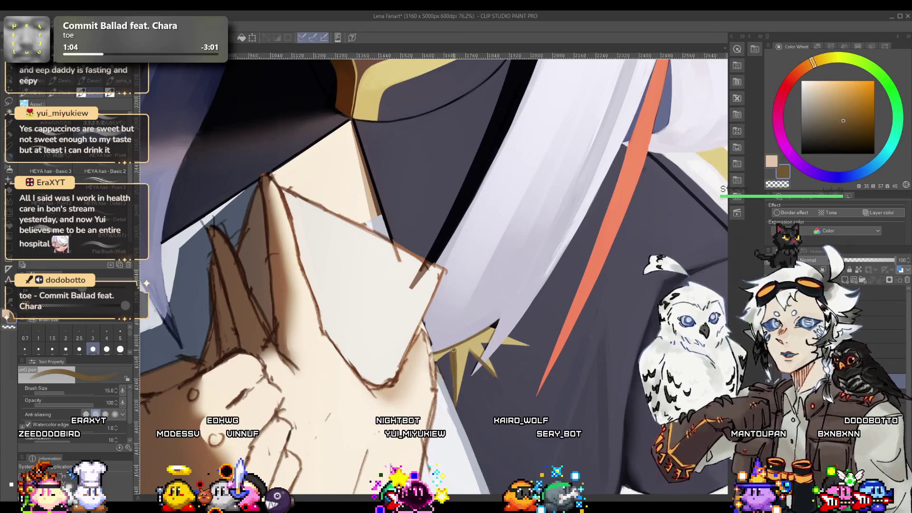
{"action": "key", "text": "ctrl+0"}
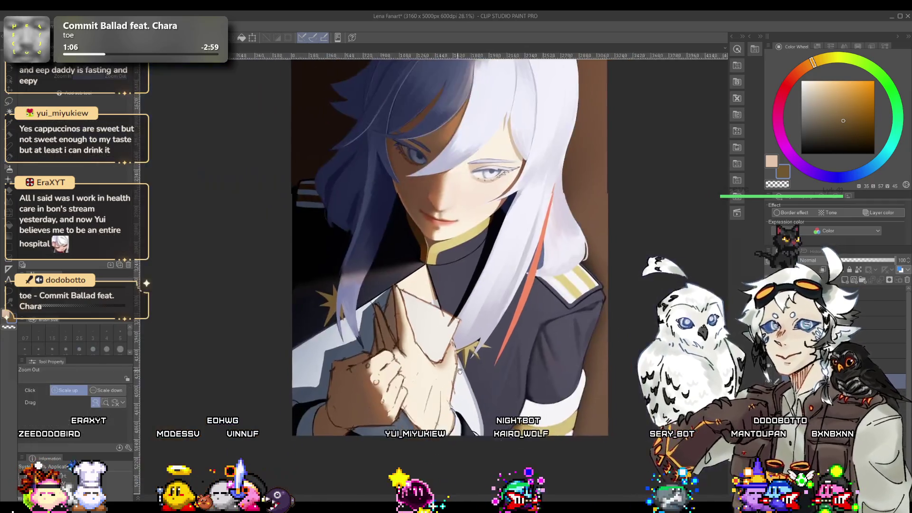
{"action": "scroll", "coordinate": [471, 365], "scroll_direction": "up", "scroll_amount": 6}
{"action": "left_click", "coordinate": [848, 132]}
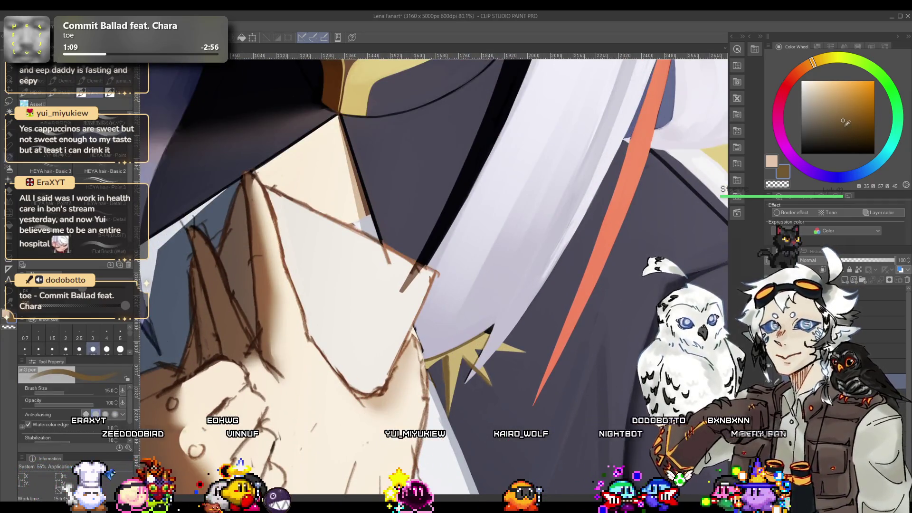
{"action": "key", "text": "bracketleft"}
{"action": "key", "text": "bracketleft"}
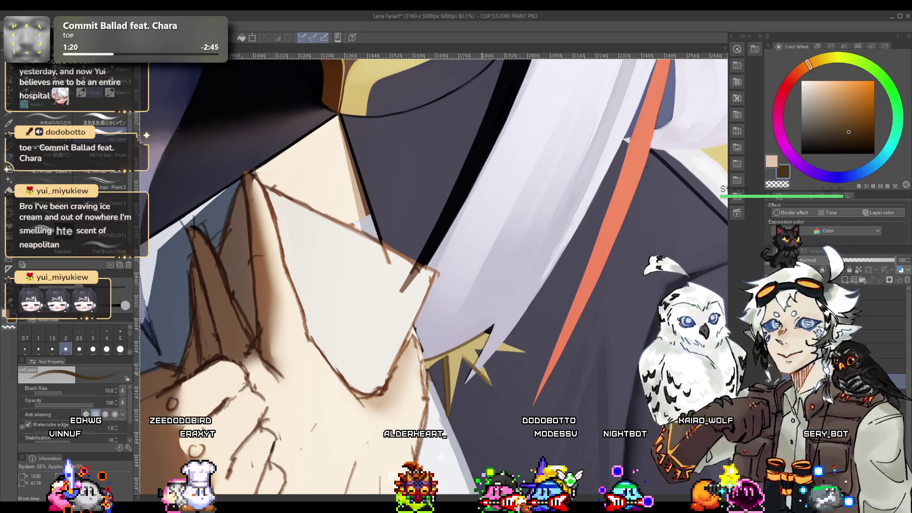
Step: Paint a brown stroke across the gold star spike, redoing it as a thinner line
{"action": "scroll", "coordinate": [482, 372], "scroll_direction": "up", "scroll_amount": 5}
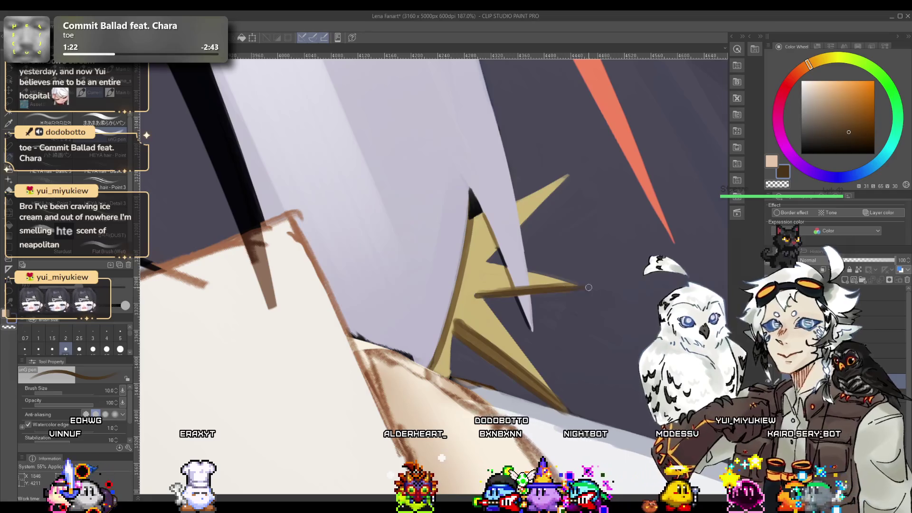
{"action": "key", "text": "ctrl+z"}
{"action": "left_click_drag", "start_coordinate": [577, 287], "coordinate": [487, 293]}
{"action": "key", "text": "ctrl+z"}
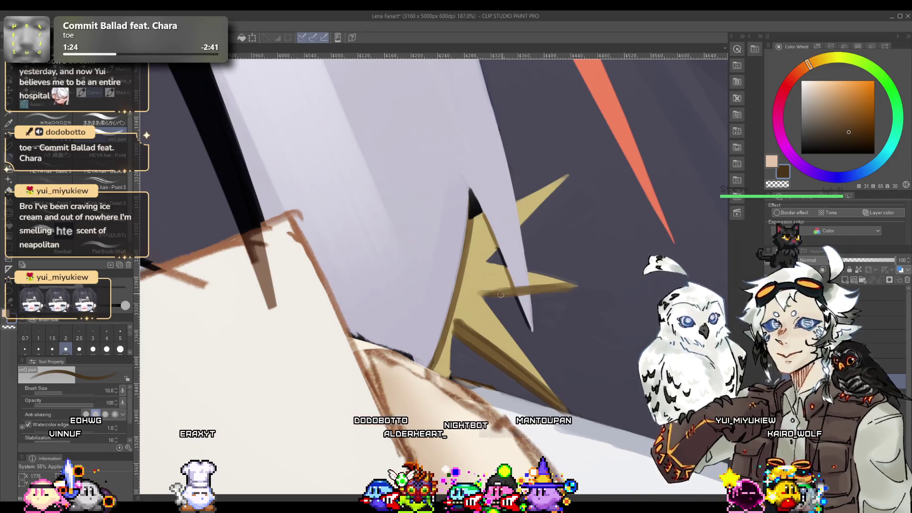
{"action": "left_click_drag", "start_coordinate": [577, 287], "coordinate": [488, 295]}
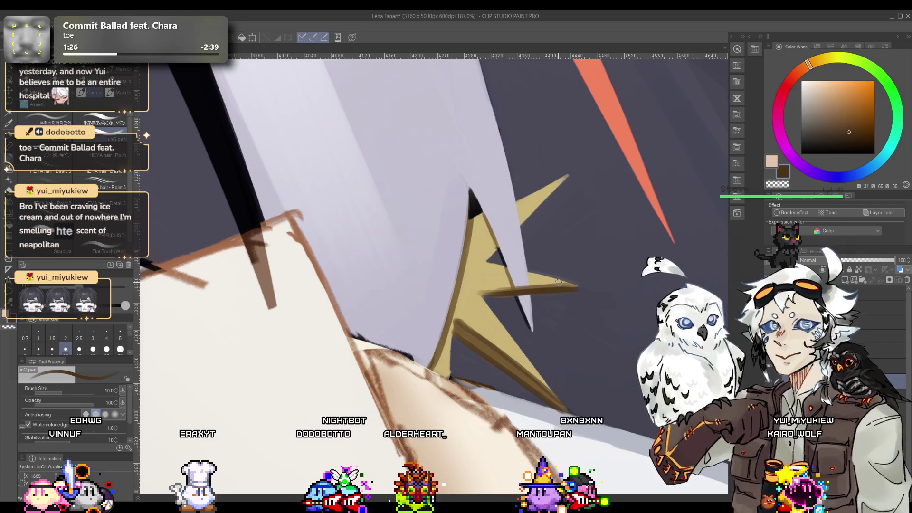
{"action": "key", "text": "ctrl+z"}
{"action": "key", "text": "bracketleft"}
{"action": "left_click_drag", "start_coordinate": [569, 283], "coordinate": [479, 286]}
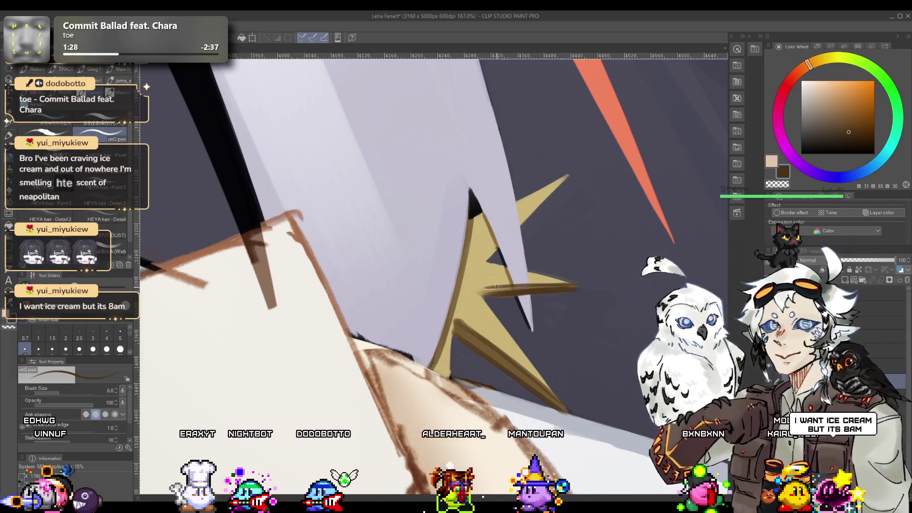
Step: Sample mid browns from the canvas and draw thin lines along the right star spikes
{"action": "key", "text": "alt+space"}
{"action": "left_click", "coordinate": [511, 294]}
{"action": "scroll", "coordinate": [512, 294], "scroll_direction": "up", "scroll_amount": 8}
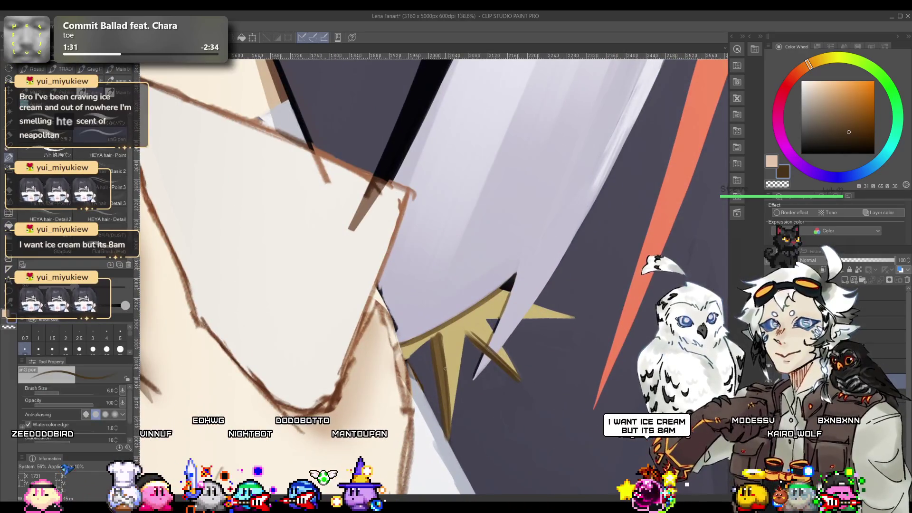
{"action": "left_click", "coordinate": [438, 366], "text": "alt"}
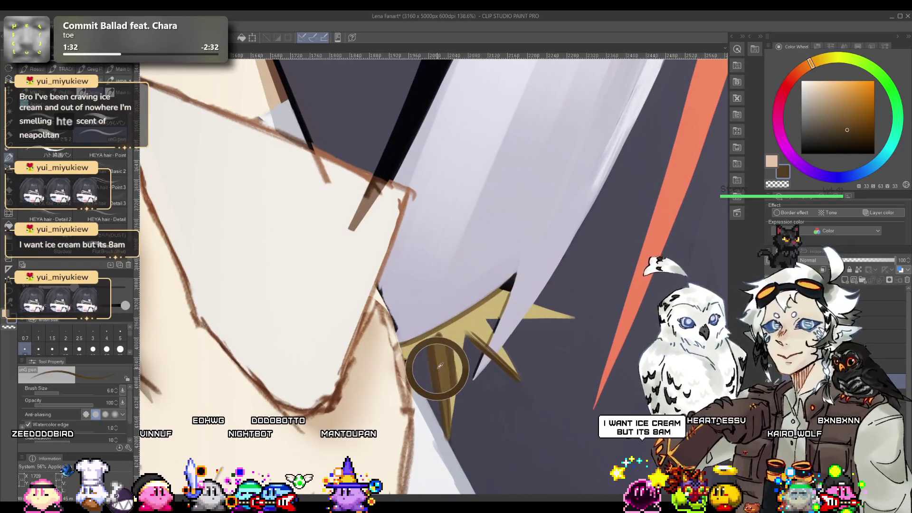
{"action": "mouse_move", "coordinate": [517, 378]}
{"action": "left_mouse_down"}
{"action": "mouse_move", "coordinate": [475, 328]}
{"action": "mouse_move", "coordinate": [516, 378]}
{"action": "left_mouse_up"}
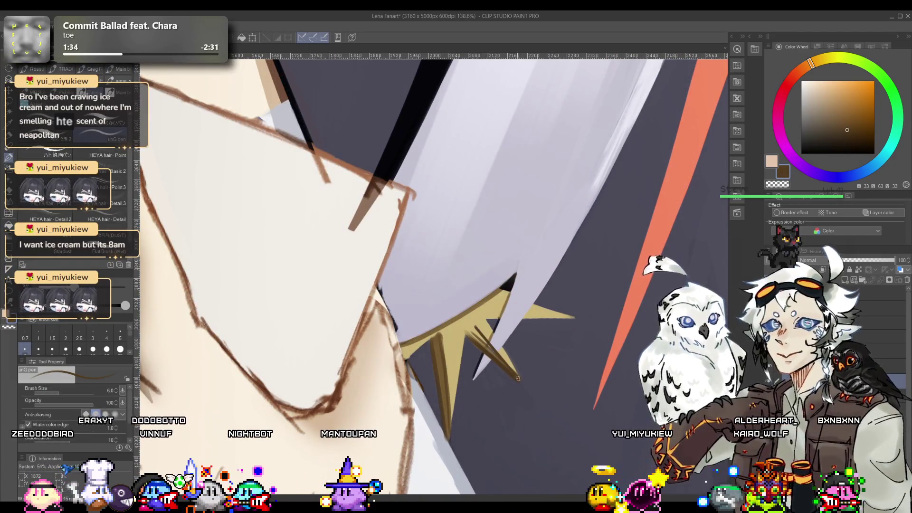
{"action": "left_click", "coordinate": [443, 357], "text": "alt"}
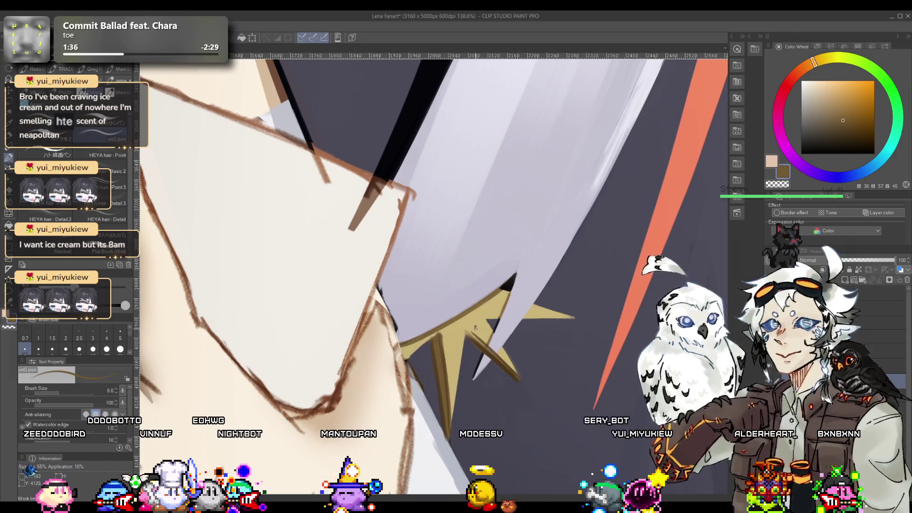
{"action": "mouse_move", "coordinate": [518, 376]}
{"action": "left_mouse_down"}
{"action": "mouse_move", "coordinate": [475, 328]}
{"action": "mouse_move", "coordinate": [501, 364]}
{"action": "left_mouse_up"}
Step: Pick a darker brown and draw a fine line down the spike's edge
{"action": "key", "text": "bracketright"}
{"action": "key", "text": "bracketright"}
{"action": "key", "text": "bracketright"}
{"action": "key", "text": "bracketright"}
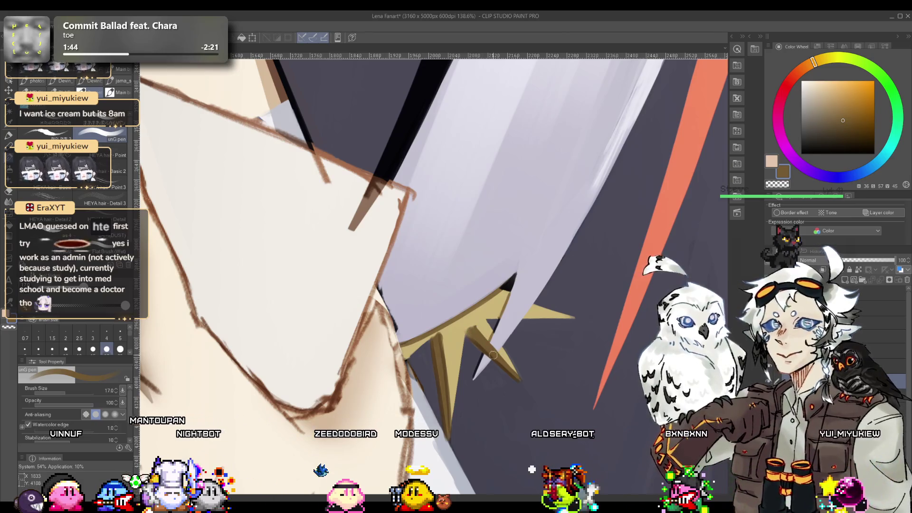
{"action": "key", "text": "bracketleft"}
{"action": "key", "text": "bracketleft"}
{"action": "left_click", "coordinate": [475, 326], "text": "alt"}
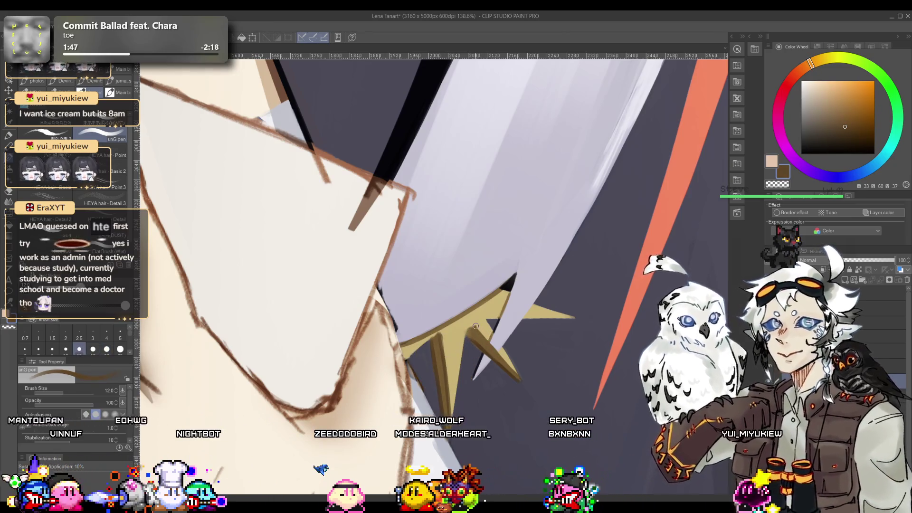
{"action": "key", "text": "bracketleft"}
{"action": "key", "text": "bracketleft"}
{"action": "key", "text": "bracketleft"}
{"action": "left_click_drag", "start_coordinate": [474, 326], "coordinate": [512, 370]}
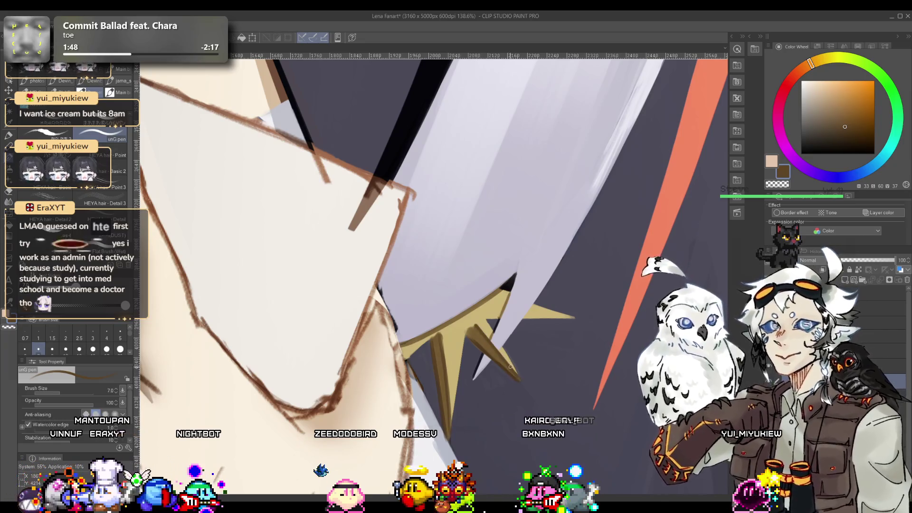
{"action": "scroll", "coordinate": [463, 328], "scroll_direction": "down", "scroll_amount": 6}
{"action": "scroll", "coordinate": [462, 326], "scroll_direction": "up", "scroll_amount": 6}
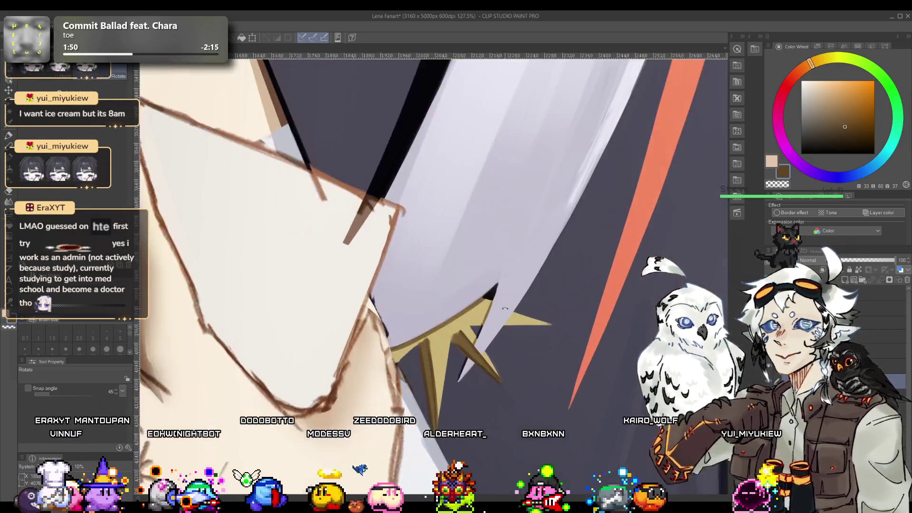
Step: Rotate the view around the star and repaint gold over the dark line on the spike
{"action": "left_click_drag", "start_coordinate": [462, 327], "coordinate": [479, 331]}
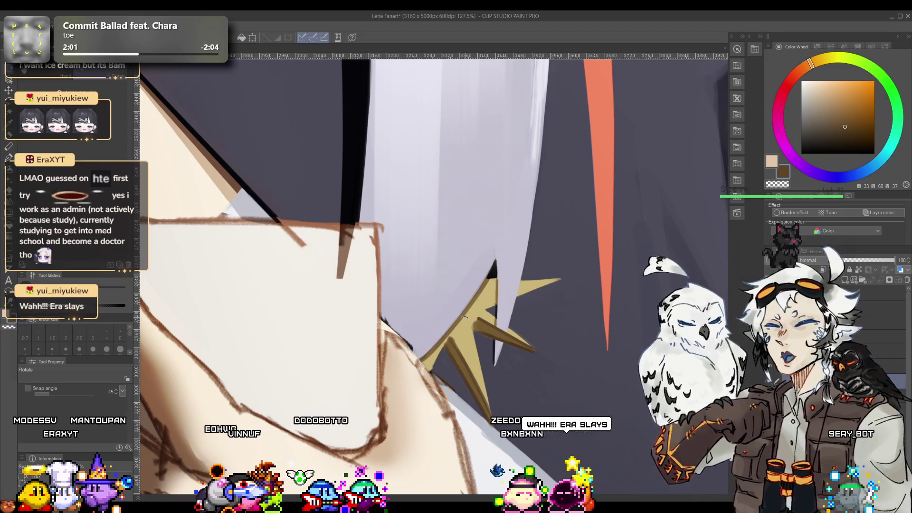
{"action": "left_click_drag", "start_coordinate": [464, 317], "coordinate": [499, 305]}
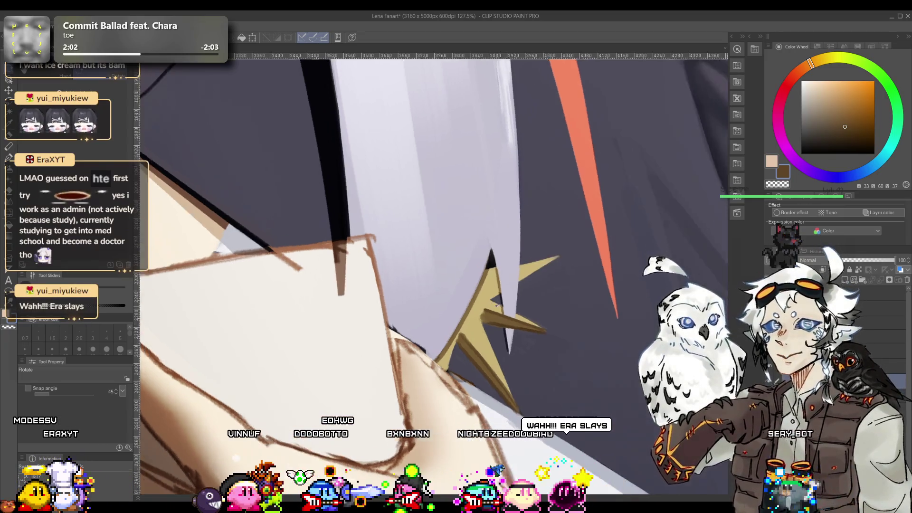
{"action": "scroll", "coordinate": [497, 305], "scroll_direction": "up", "scroll_amount": 4}
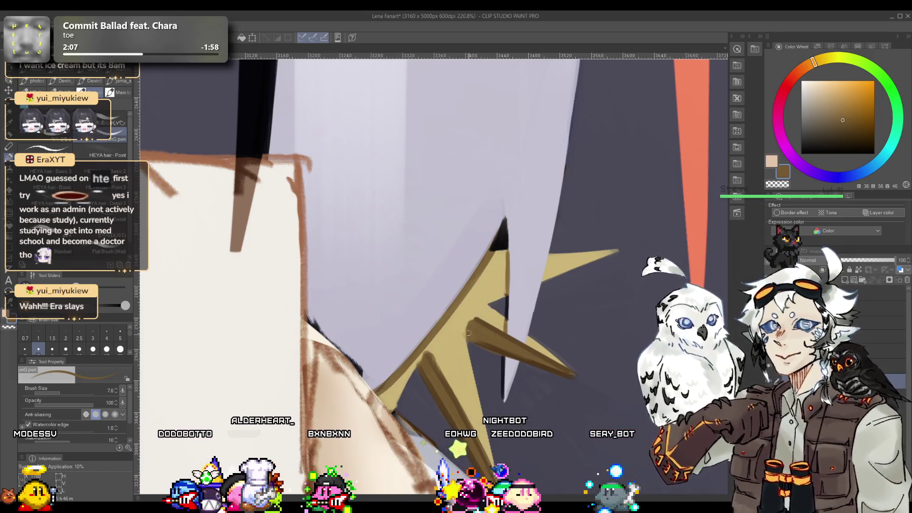
{"action": "left_click", "coordinate": [476, 349], "text": "alt"}
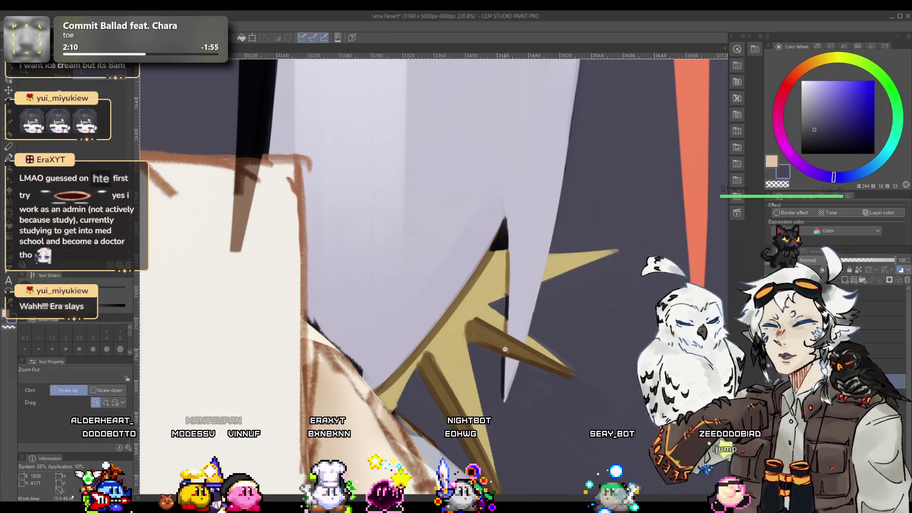
{"action": "mouse_move", "coordinate": [500, 357]}
{"action": "left_mouse_down"}
{"action": "mouse_move", "coordinate": [428, 365]}
{"action": "mouse_move", "coordinate": [481, 336]}
{"action": "left_mouse_up"}
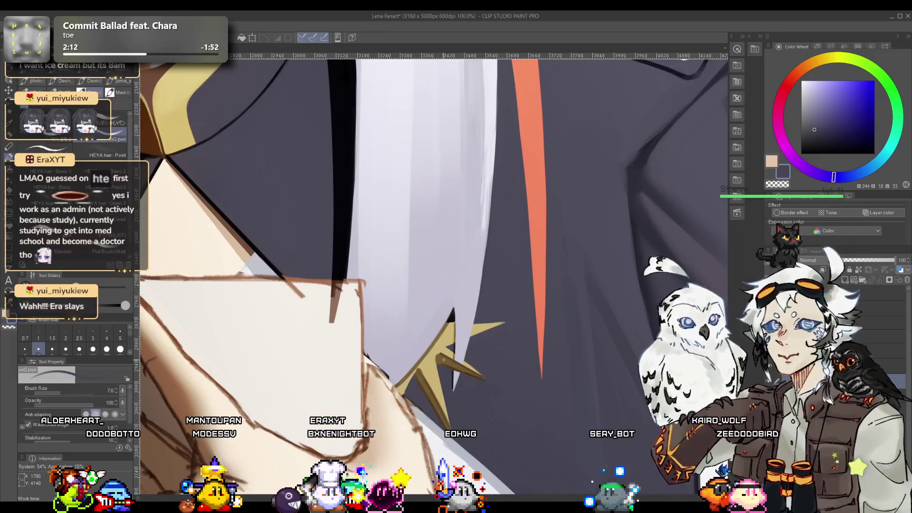
{"action": "left_click", "coordinate": [481, 336], "text": "alt"}
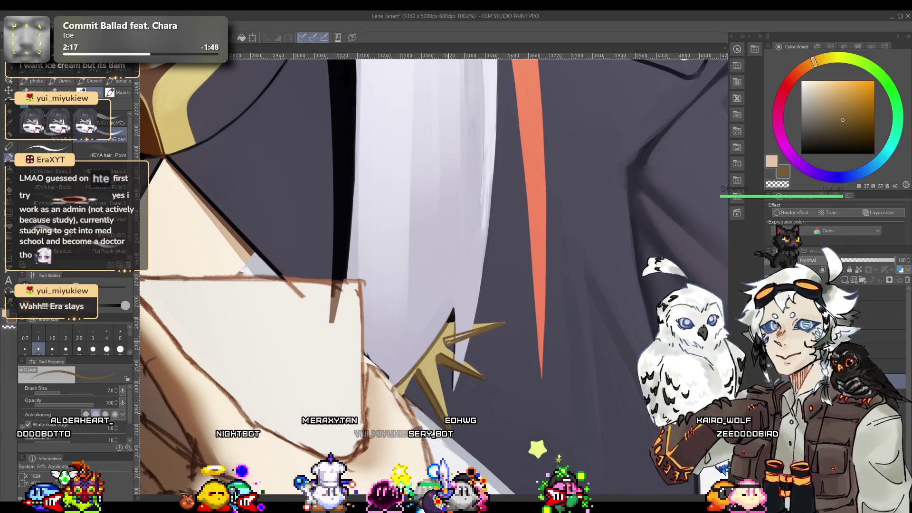
{"action": "key", "text": "bracketright"}
{"action": "key", "text": "bracketright"}
{"action": "key", "text": "bracketright"}
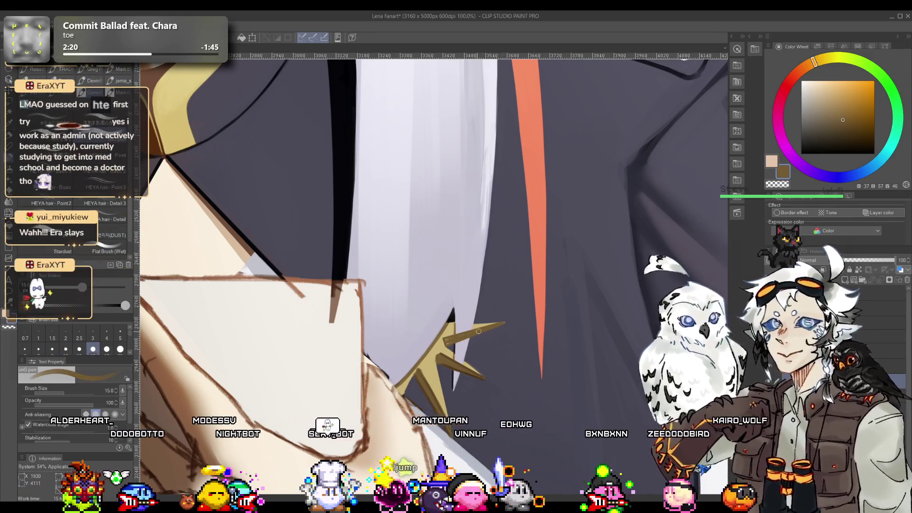
{"action": "mouse_move", "coordinate": [478, 331]}
{"action": "left_mouse_down"}
{"action": "mouse_move", "coordinate": [451, 338]}
{"action": "mouse_move", "coordinate": [421, 377]}
{"action": "left_mouse_up"}
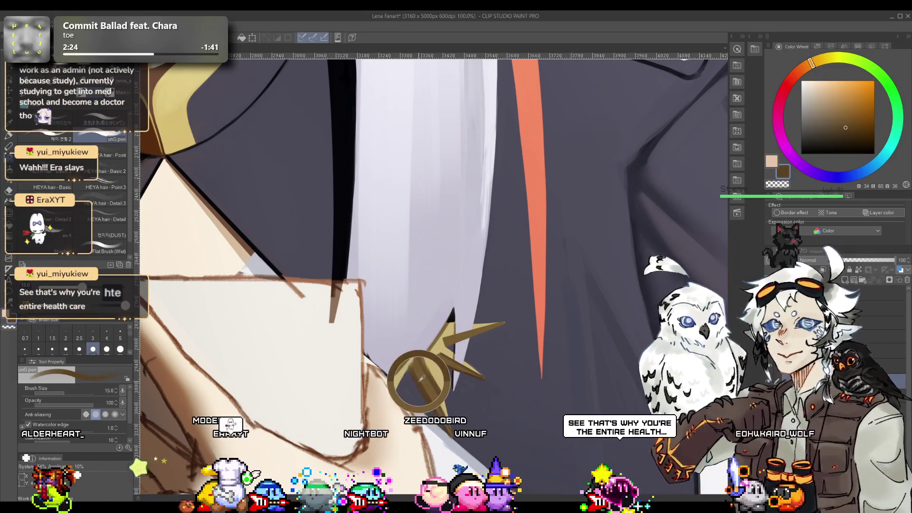
{"action": "key", "text": "bracketleft"}
{"action": "key", "text": "bracketleft"}
{"action": "key", "text": "bracketleft"}
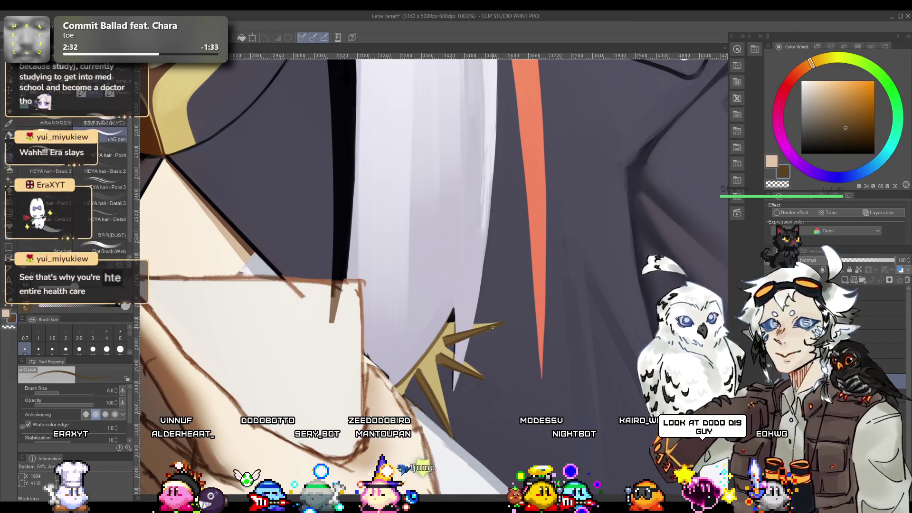
Step: Eyedrop the dark brown and light tan from the star's strokes
{"action": "scroll", "coordinate": [470, 333], "scroll_direction": "down", "scroll_amount": 5}
{"action": "scroll", "coordinate": [474, 363], "scroll_direction": "up", "scroll_amount": 1}
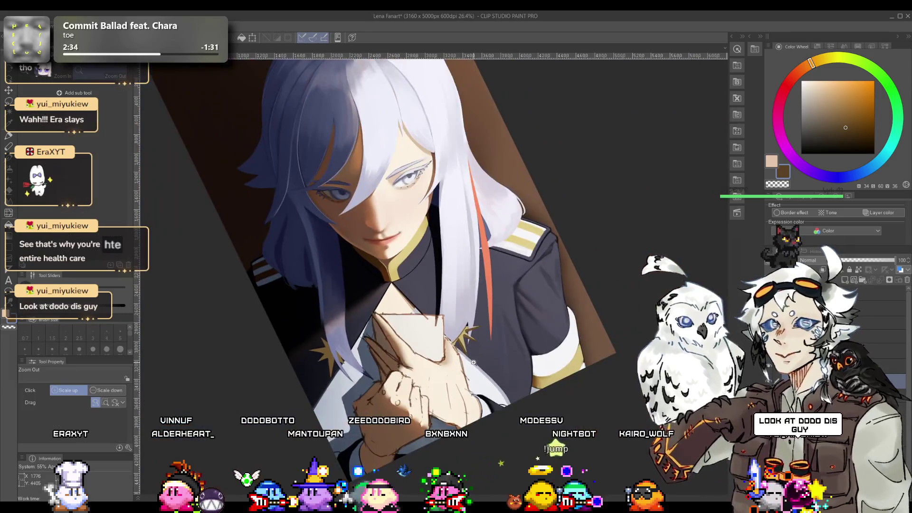
{"action": "scroll", "coordinate": [469, 327], "scroll_direction": "up", "scroll_amount": 8}
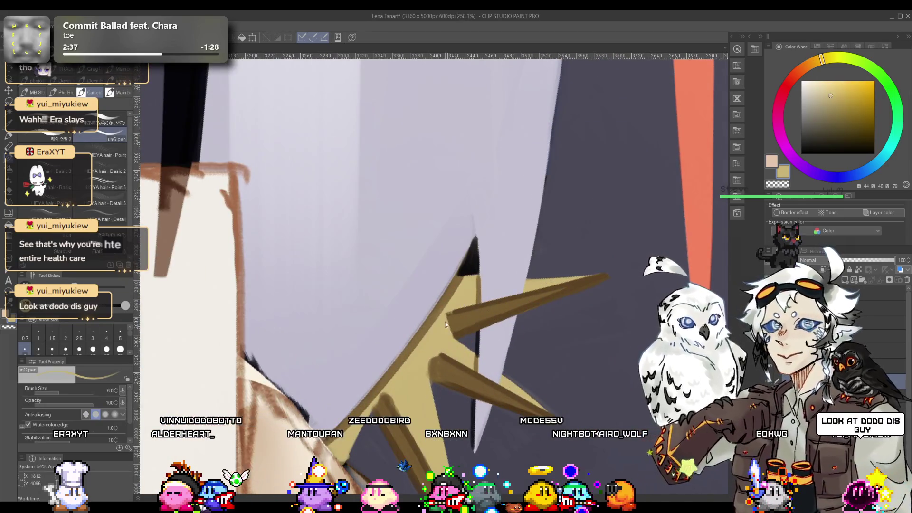
{"action": "left_click", "coordinate": [452, 312], "text": "alt"}
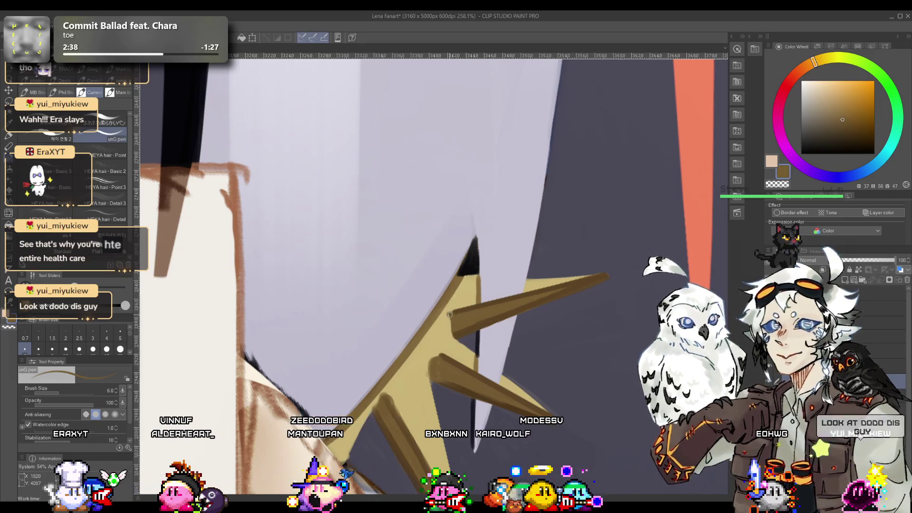
{"action": "left_click", "coordinate": [452, 325], "text": "alt"}
{"action": "scroll", "coordinate": [447, 332], "scroll_direction": "down", "scroll_amount": 4}
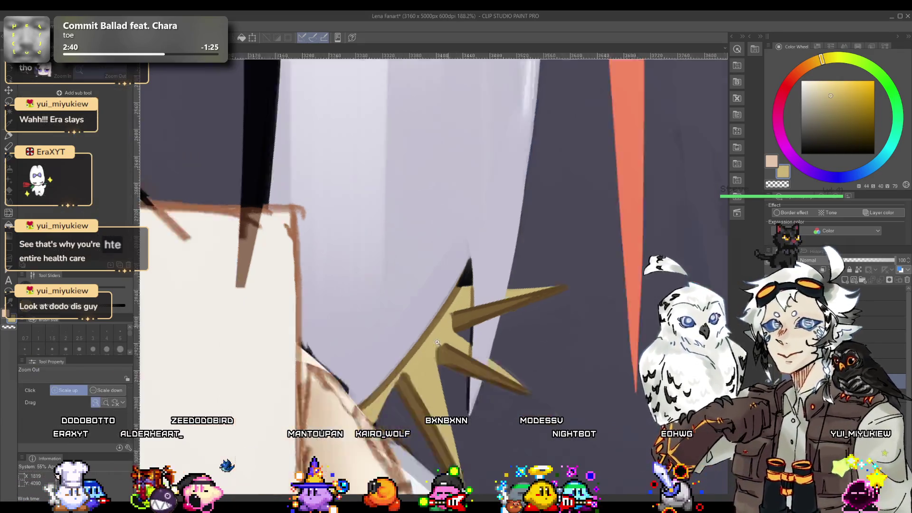
{"action": "scroll", "coordinate": [440, 338], "scroll_direction": "down", "scroll_amount": 2}
{"action": "scroll", "coordinate": [444, 351], "scroll_direction": "down", "scroll_amount": 2}
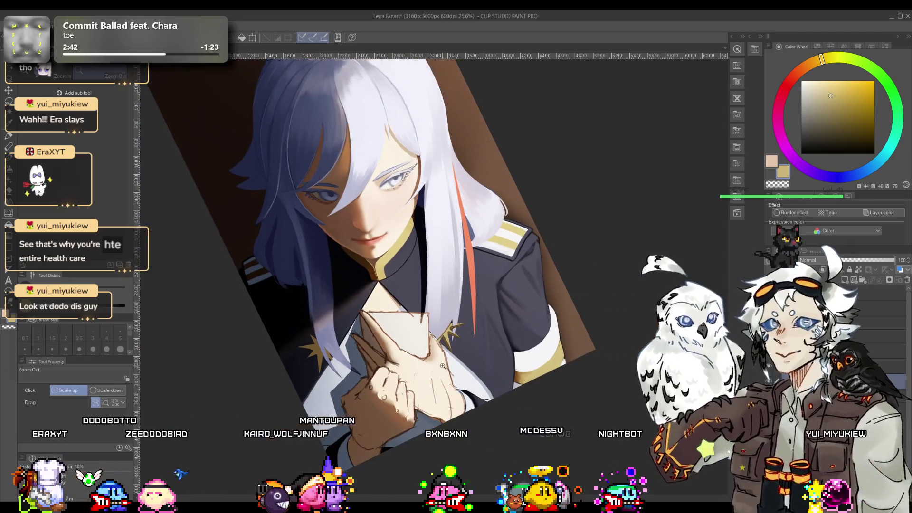
{"action": "scroll", "coordinate": [445, 356], "scroll_direction": "up", "scroll_amount": 4}
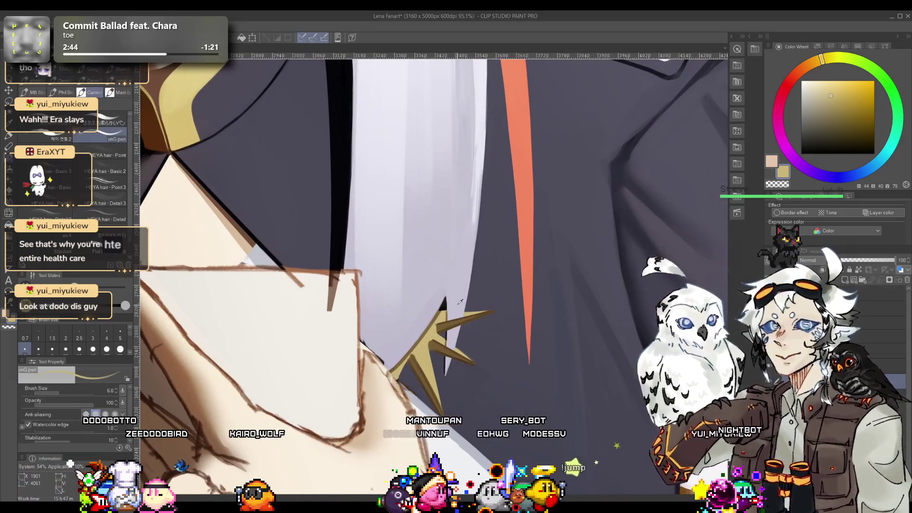
Step: Eyedrop lavender, gold and dark blue-grey, finishing on the star spike's gold
{"action": "left_click", "coordinate": [455, 311], "text": "alt"}
{"action": "scroll", "coordinate": [456, 327], "scroll_direction": "down", "scroll_amount": 4}
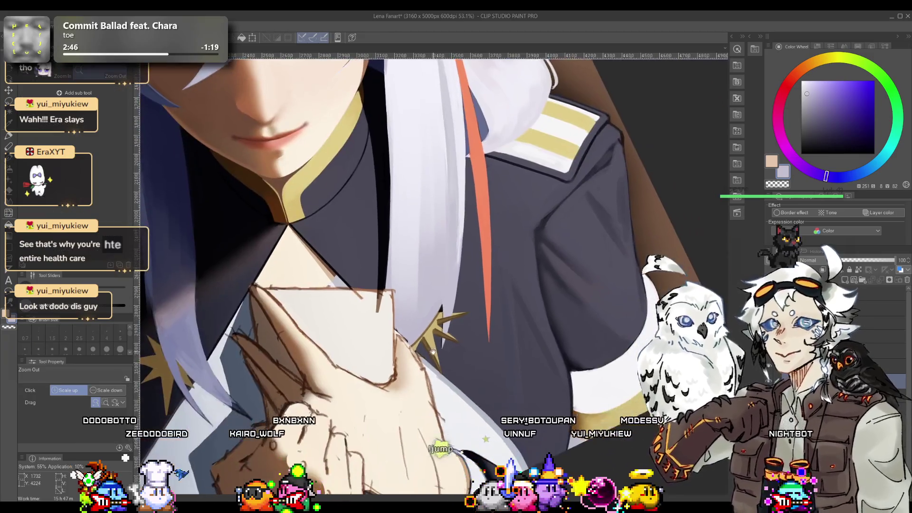
{"action": "scroll", "coordinate": [427, 333], "scroll_direction": "up", "scroll_amount": 3}
{"action": "scroll", "coordinate": [425, 334], "scroll_direction": "up", "scroll_amount": 3}
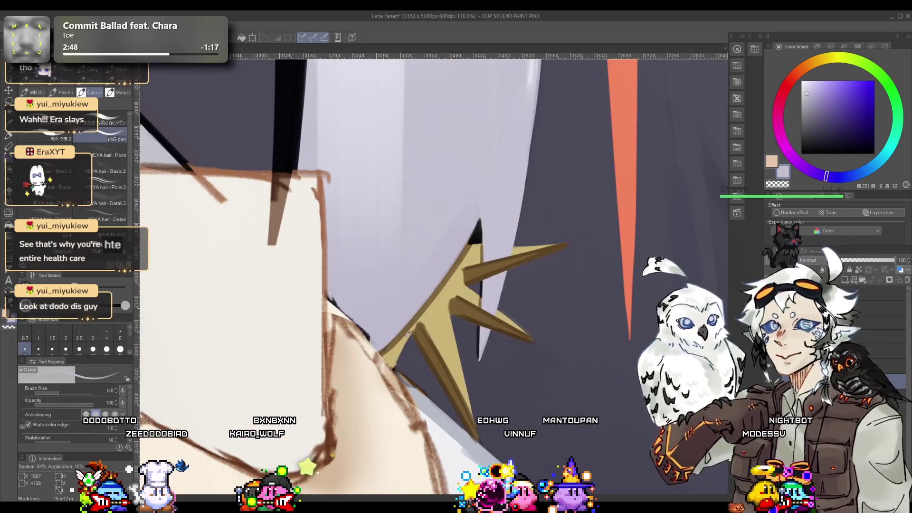
{"action": "left_click", "coordinate": [413, 331], "text": "alt"}
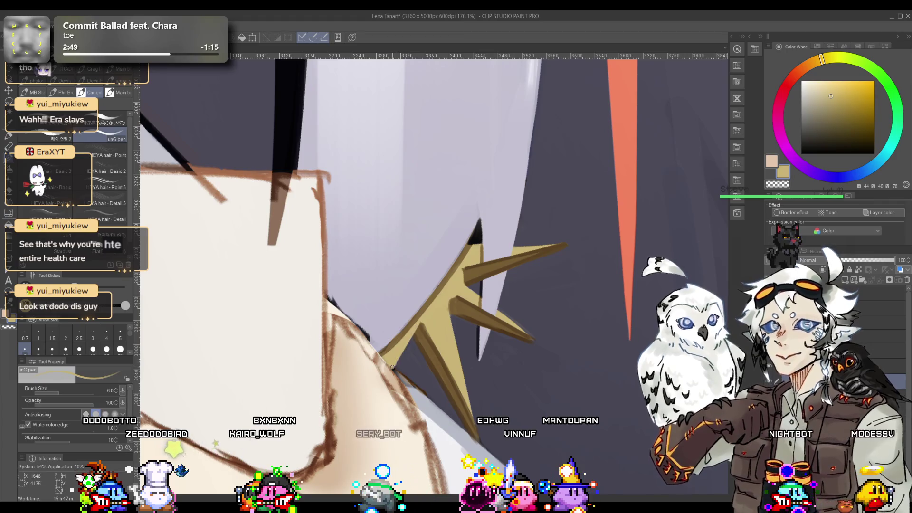
{"action": "scroll", "coordinate": [419, 325], "scroll_direction": "down", "scroll_amount": 3}
{"action": "scroll", "coordinate": [413, 332], "scroll_direction": "up", "scroll_amount": 4}
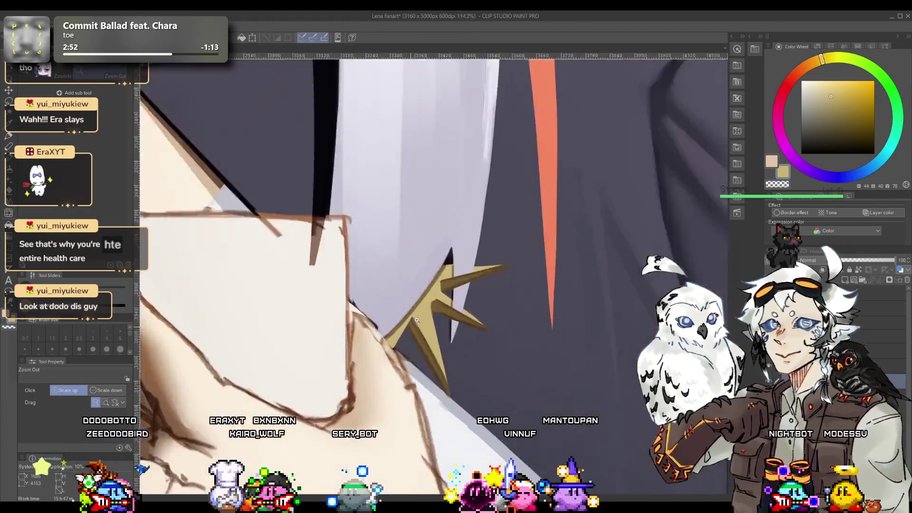
{"action": "left_click", "coordinate": [412, 315], "text": "alt"}
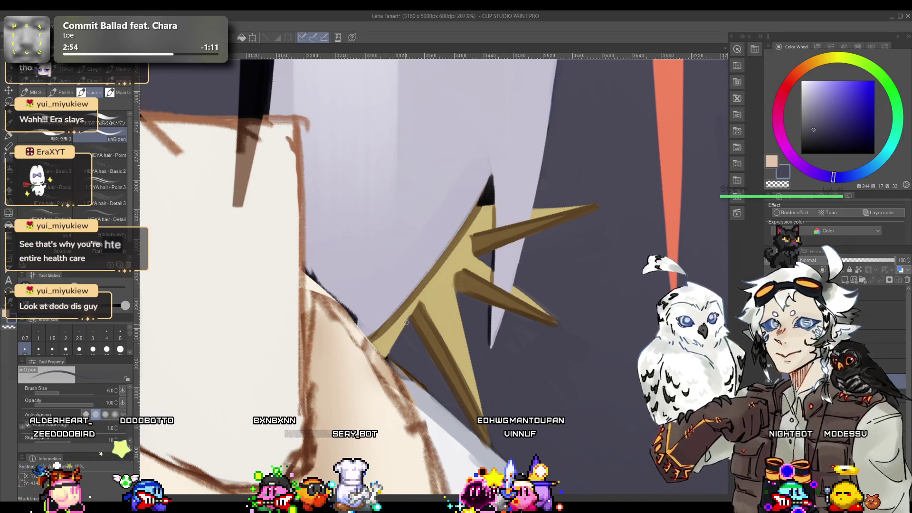
{"action": "left_click", "coordinate": [419, 306], "text": "alt"}
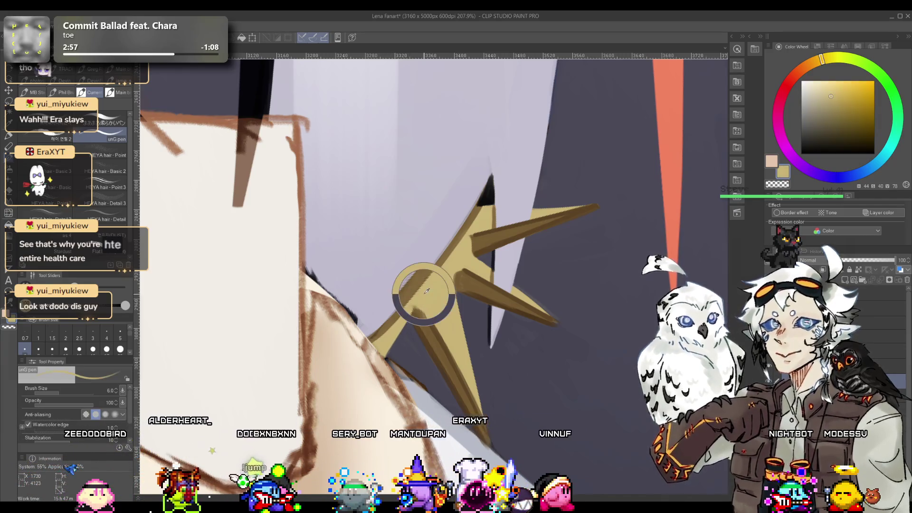
Step: Blend the star spikes with the Blur sub tool, sampling a darker brown in between
{"action": "key", "text": "j"}
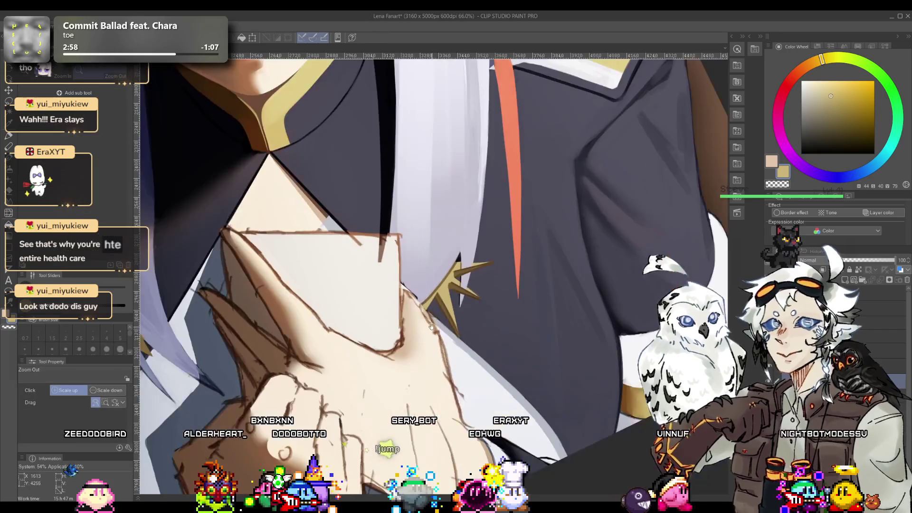
{"action": "scroll", "coordinate": [455, 291], "scroll_direction": "up", "scroll_amount": 2}
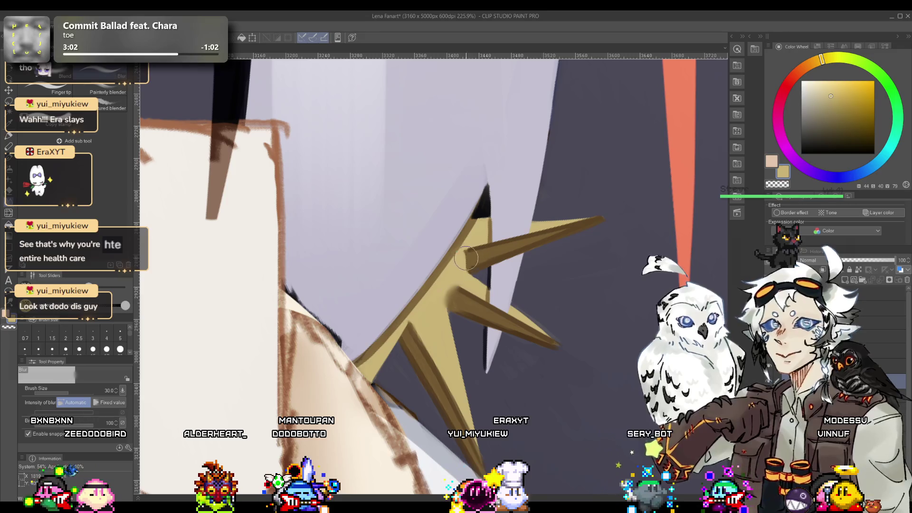
{"action": "key", "text": "ctrl+alt+space"}
{"action": "left_click", "coordinate": [431, 326]}
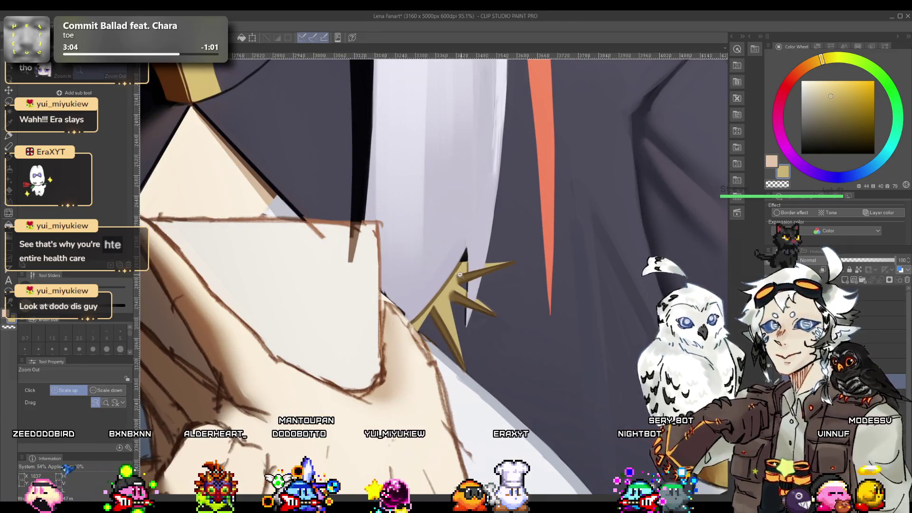
{"action": "scroll", "coordinate": [460, 274], "scroll_direction": "up", "scroll_amount": 3}
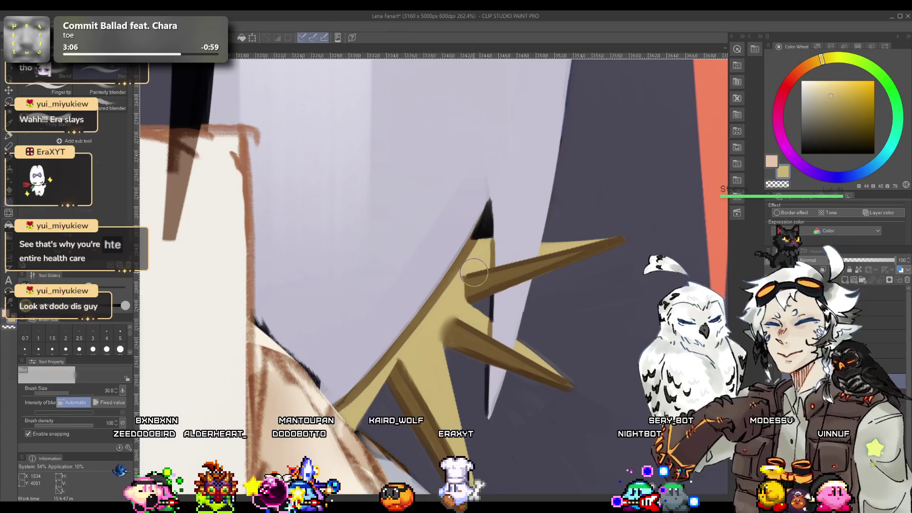
{"action": "key", "text": "p"}
{"action": "left_click", "coordinate": [464, 280], "text": "alt"}
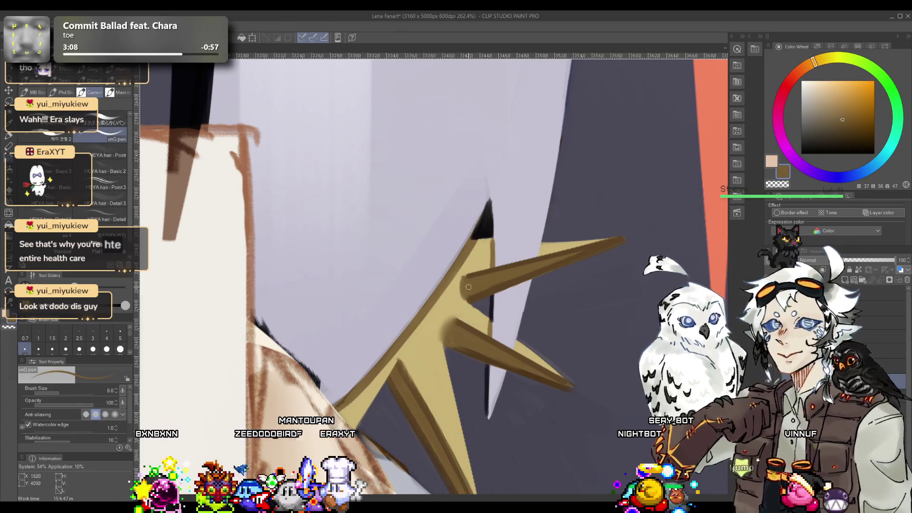
{"action": "key", "text": "j"}
Step: Blend the star edges with the hand and letter in view, then pick gold at a larger brush size
{"action": "scroll", "coordinate": [454, 308], "scroll_direction": "down", "scroll_amount": 5}
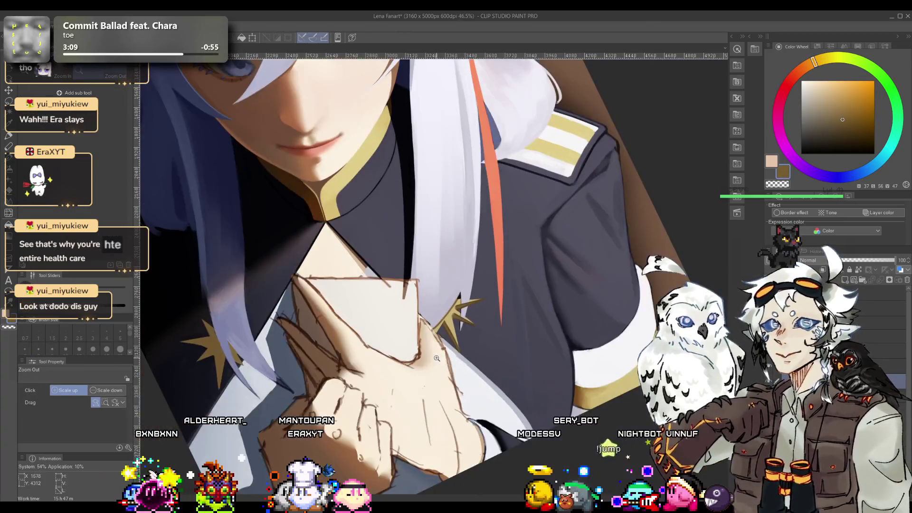
{"action": "scroll", "coordinate": [453, 313], "scroll_direction": "up", "scroll_amount": 3}
{"action": "left_click", "coordinate": [450, 322], "text": "ctrl+alt"}
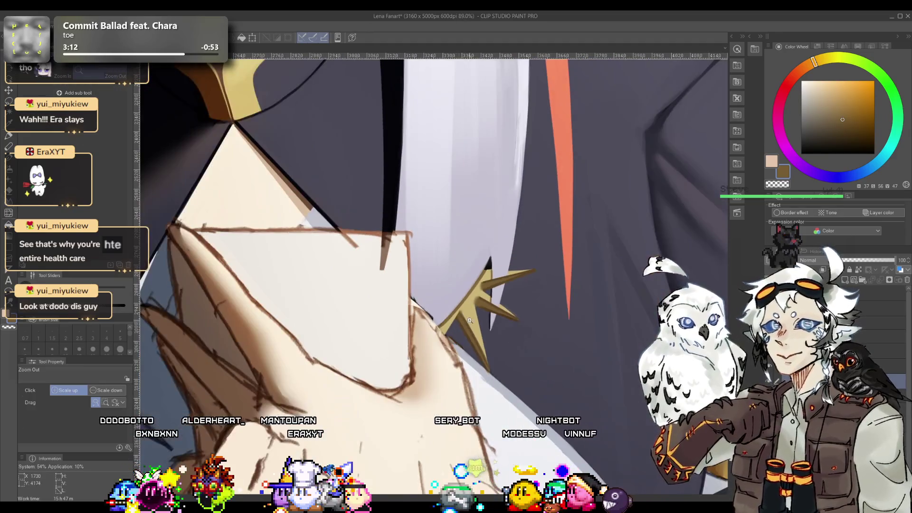
{"action": "left_click", "coordinate": [448, 330], "text": "ctrl+alt"}
{"action": "left_click", "coordinate": [444, 339], "text": "ctrl+alt"}
{"action": "scroll", "coordinate": [435, 322], "scroll_direction": "down", "scroll_amount": 3}
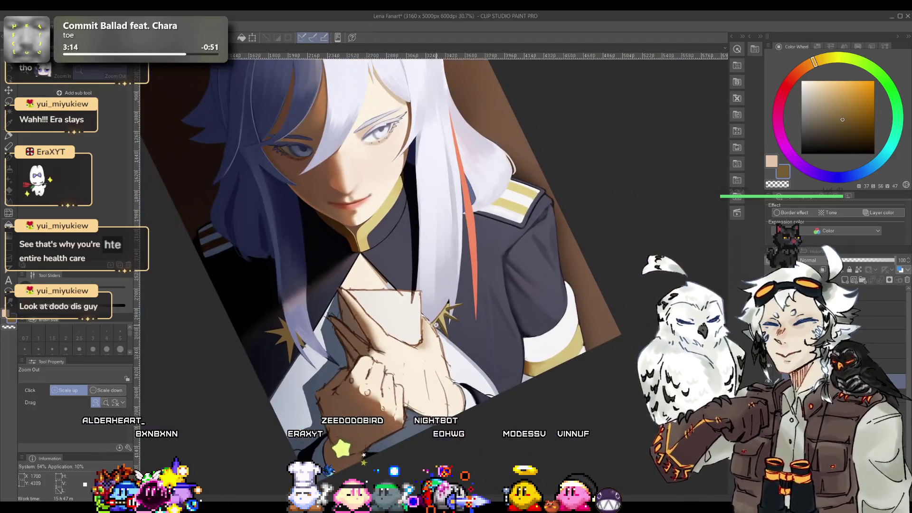
{"action": "scroll", "coordinate": [433, 328], "scroll_direction": "up", "scroll_amount": 4}
{"action": "scroll", "coordinate": [431, 333], "scroll_direction": "down", "scroll_amount": 4}
{"action": "scroll", "coordinate": [432, 336], "scroll_direction": "up", "scroll_amount": 6}
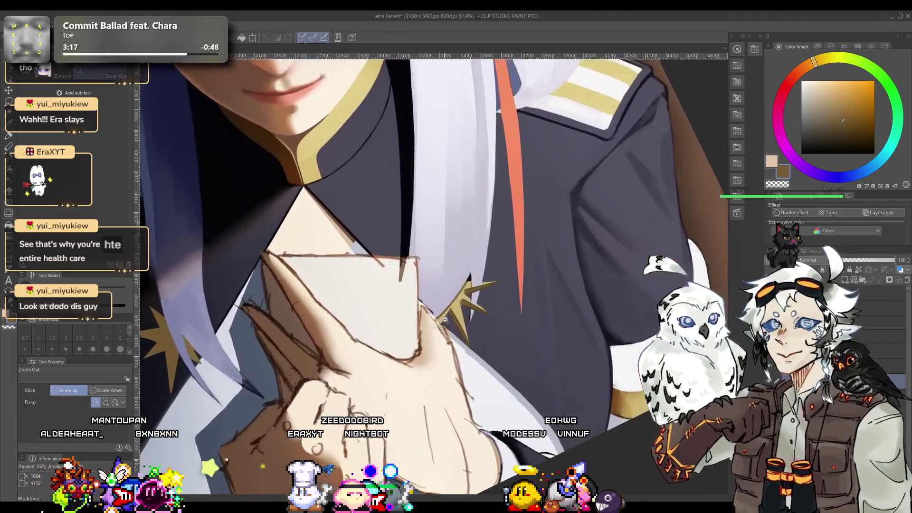
{"action": "scroll", "coordinate": [440, 329], "scroll_direction": "down", "scroll_amount": 4}
{"action": "scroll", "coordinate": [441, 328], "scroll_direction": "up", "scroll_amount": 3}
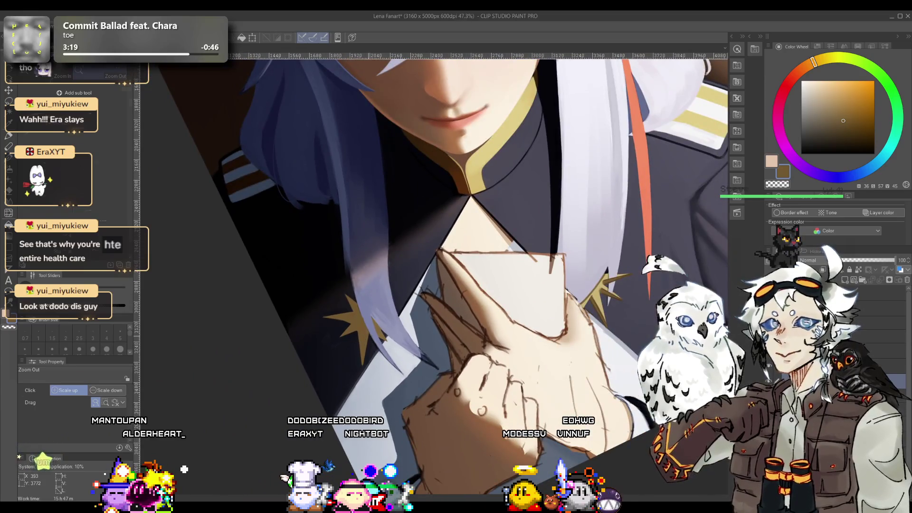
{"action": "left_click", "coordinate": [591, 289], "text": "alt"}
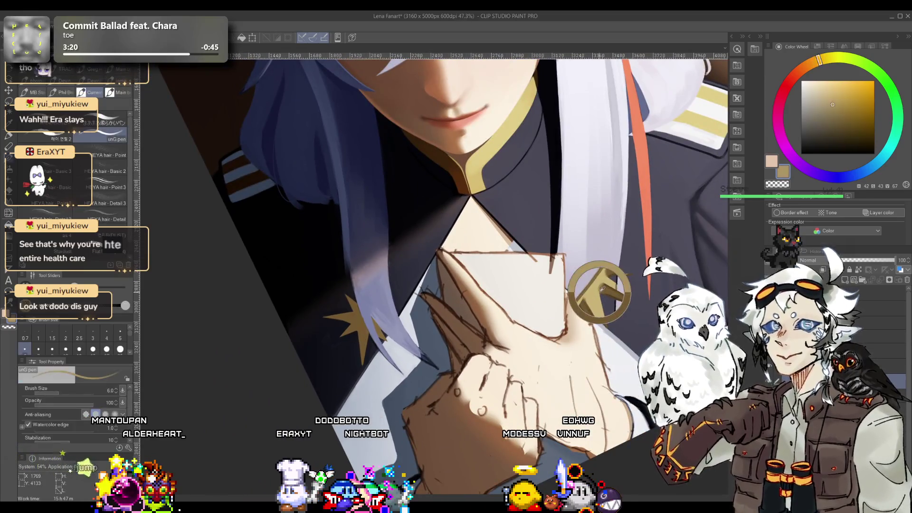
{"action": "key", "text": "bracketright"}
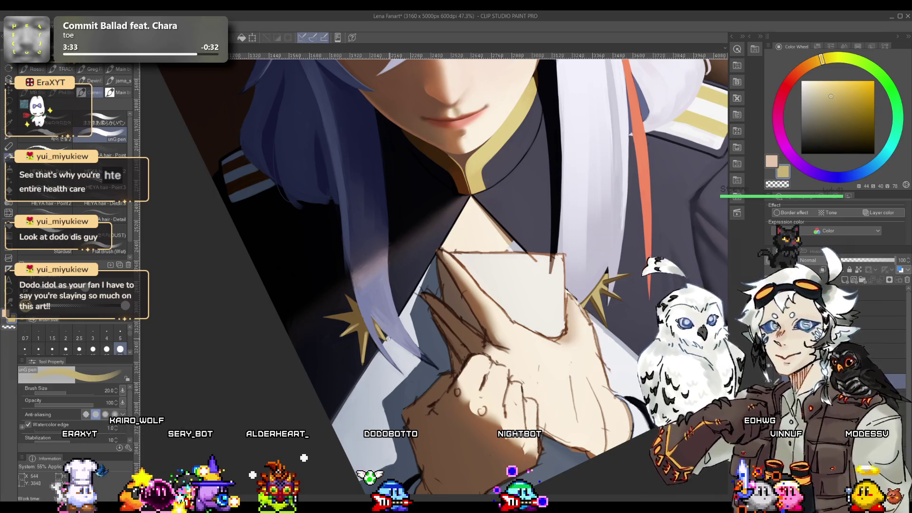
Step: Rotate the canvas and lasso one triangular spike of the gold star behind the hair
{"action": "key", "text": "r"}
{"action": "scroll", "coordinate": [388, 338], "scroll_direction": "up", "scroll_amount": 10}
{"action": "mouse_move", "coordinate": [388, 338]}
{"action": "left_mouse_down"}
{"action": "mouse_move", "coordinate": [408, 236]}
{"action": "mouse_move", "coordinate": [374, 336]}
{"action": "left_mouse_up"}
{"action": "key", "text": "m"}
{"action": "left_click_drag", "start_coordinate": [370, 339], "coordinate": [354, 284]}
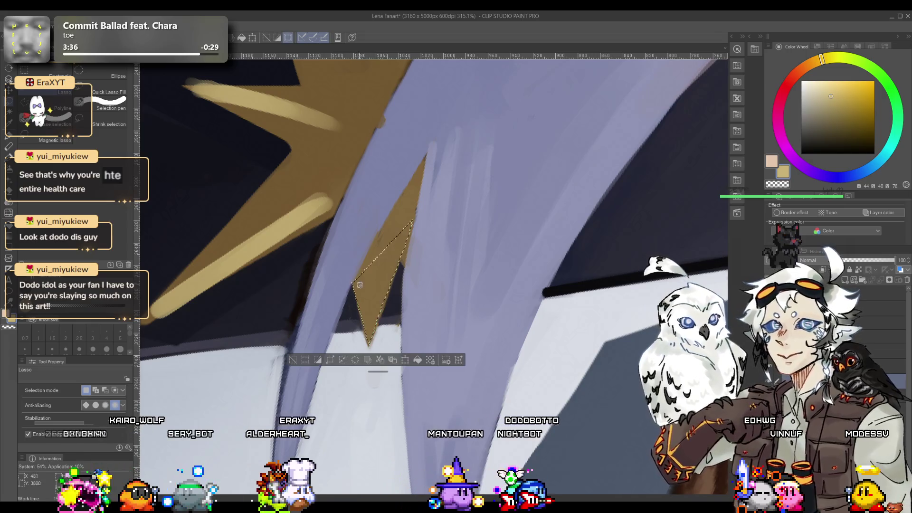
Step: Paint lighter gold and darker brown shading inside the selected star spike
{"action": "key", "text": "b"}
{"action": "mouse_move", "coordinate": [408, 228]}
{"action": "left_mouse_down"}
{"action": "mouse_move", "coordinate": [368, 316]}
{"action": "mouse_move", "coordinate": [380, 301]}
{"action": "left_mouse_up"}
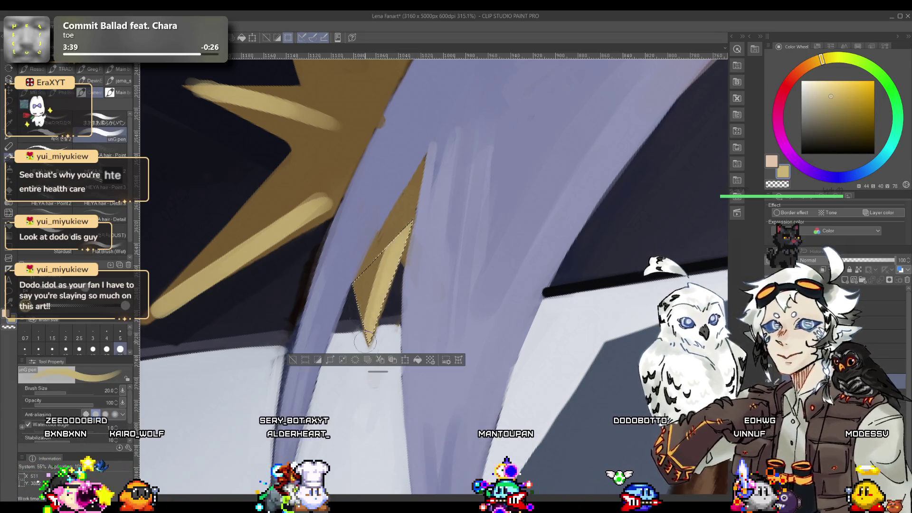
{"action": "left_click_drag", "start_coordinate": [391, 238], "coordinate": [375, 313]}
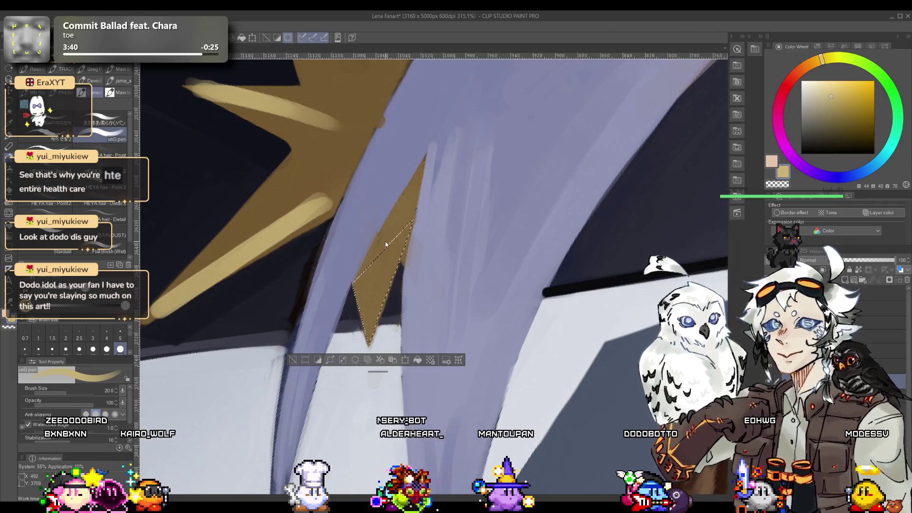
{"action": "left_click_drag", "start_coordinate": [408, 223], "coordinate": [368, 339]}
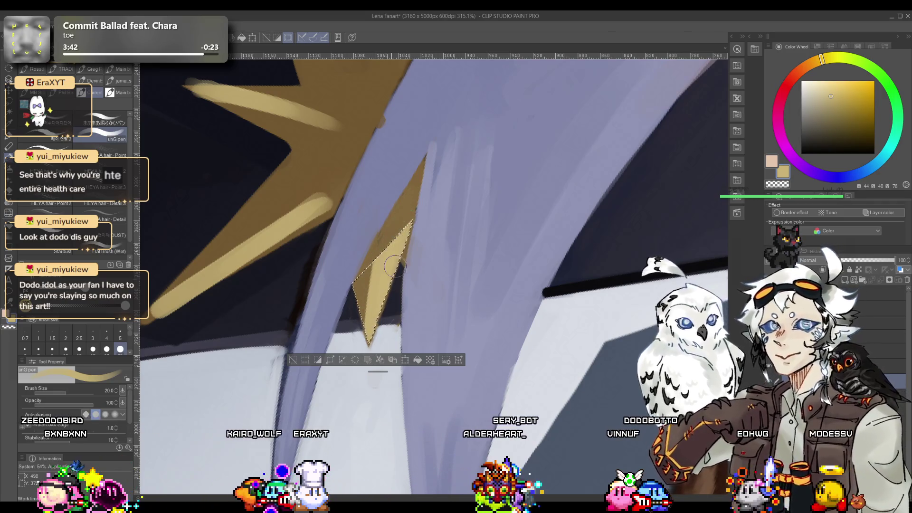
Step: Deselect, reset the view to show the whole upright illustration, and save the fanart
{"action": "key", "text": "ctrl+d"}
{"action": "left_click", "coordinate": [364, 307], "text": "alt"}
{"action": "key", "text": "ctrl+0"}
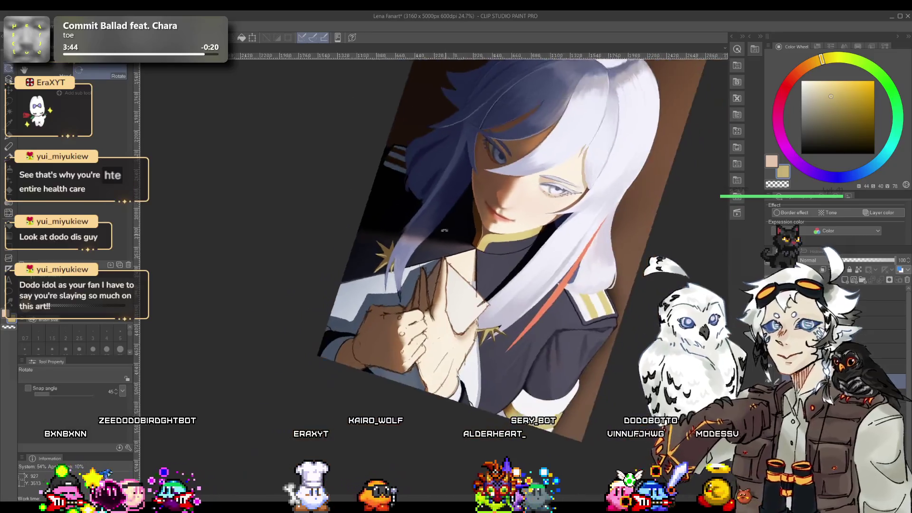
{"action": "scroll", "coordinate": [411, 272], "scroll_direction": "up", "scroll_amount": 5}
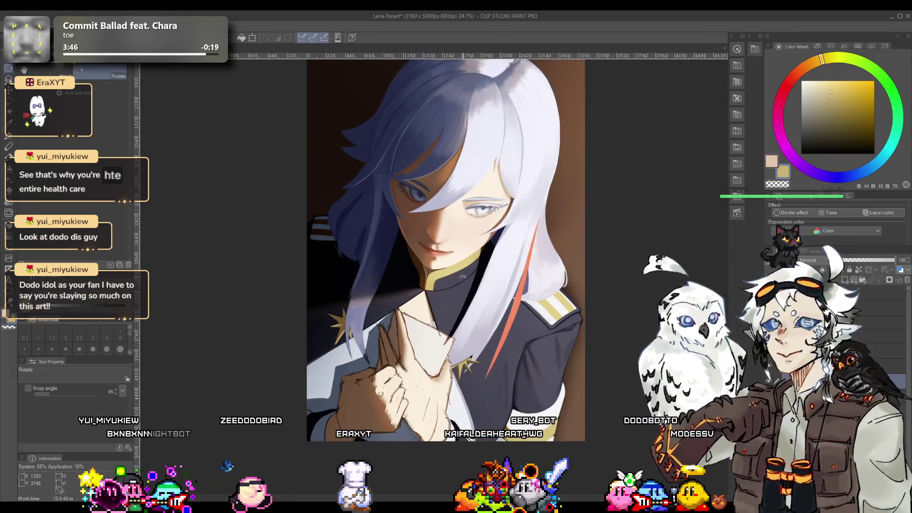
{"action": "key", "text": "b"}
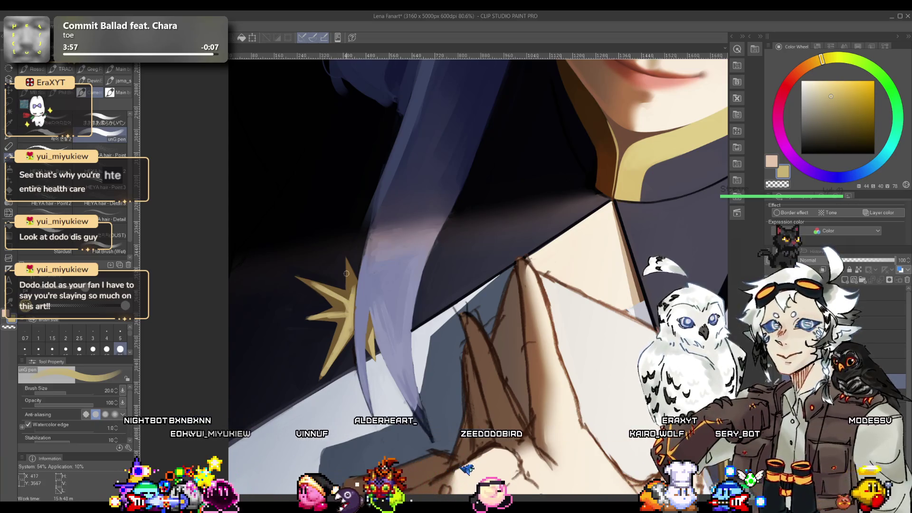
{"action": "mouse_move", "coordinate": [354, 287]}
{"action": "left_mouse_down"}
{"action": "mouse_move", "coordinate": [303, 283]}
{"action": "mouse_move", "coordinate": [397, 271]}
{"action": "mouse_move", "coordinate": [321, 303]}
{"action": "left_mouse_up"}
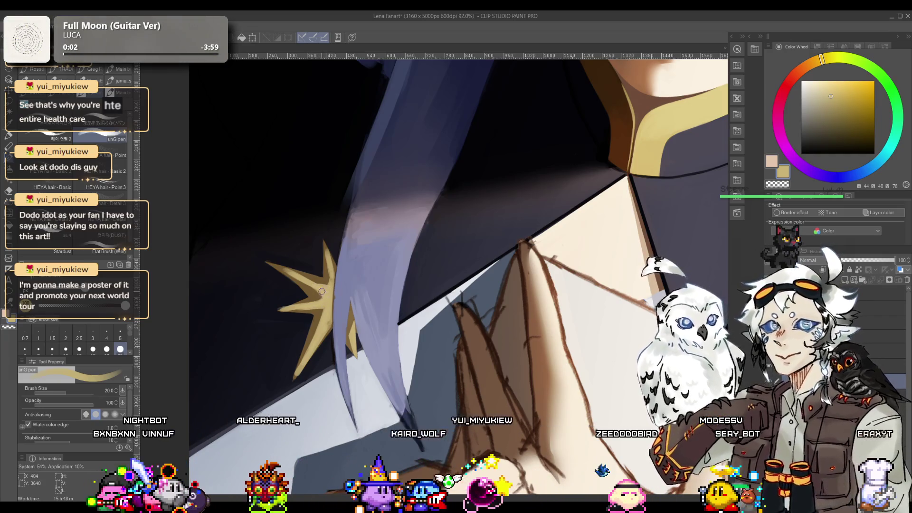
{"action": "mouse_move", "coordinate": [322, 294]}
{"action": "left_mouse_down"}
{"action": "mouse_move", "coordinate": [380, 316]}
{"action": "mouse_move", "coordinate": [363, 342]}
{"action": "mouse_move", "coordinate": [382, 331]}
{"action": "left_mouse_up"}
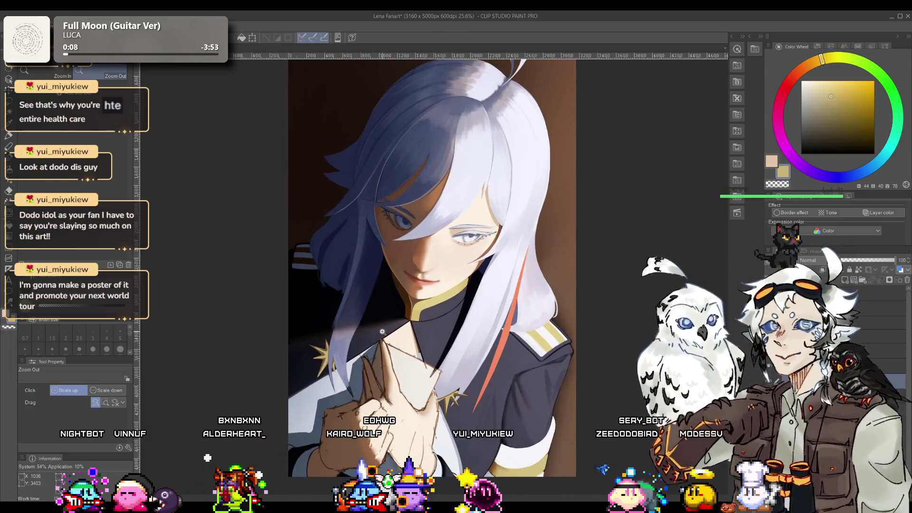
{"action": "key", "text": "ctrl+s"}
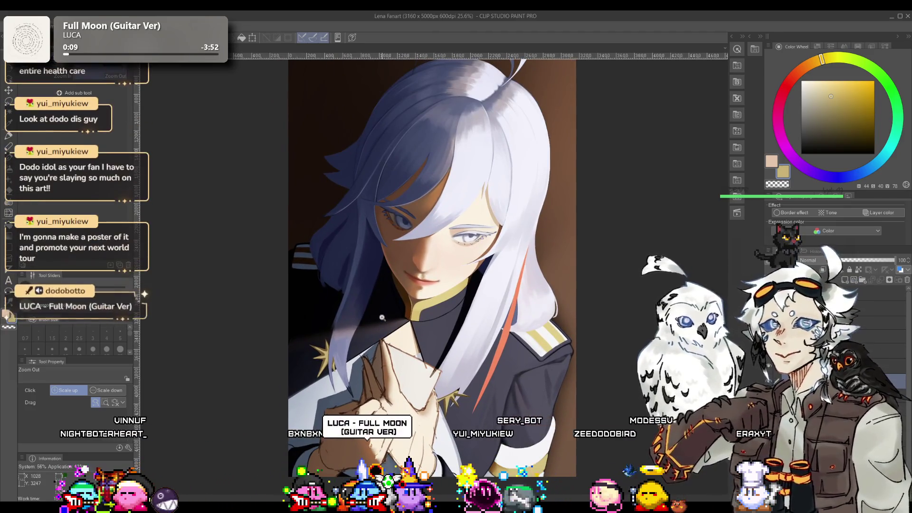